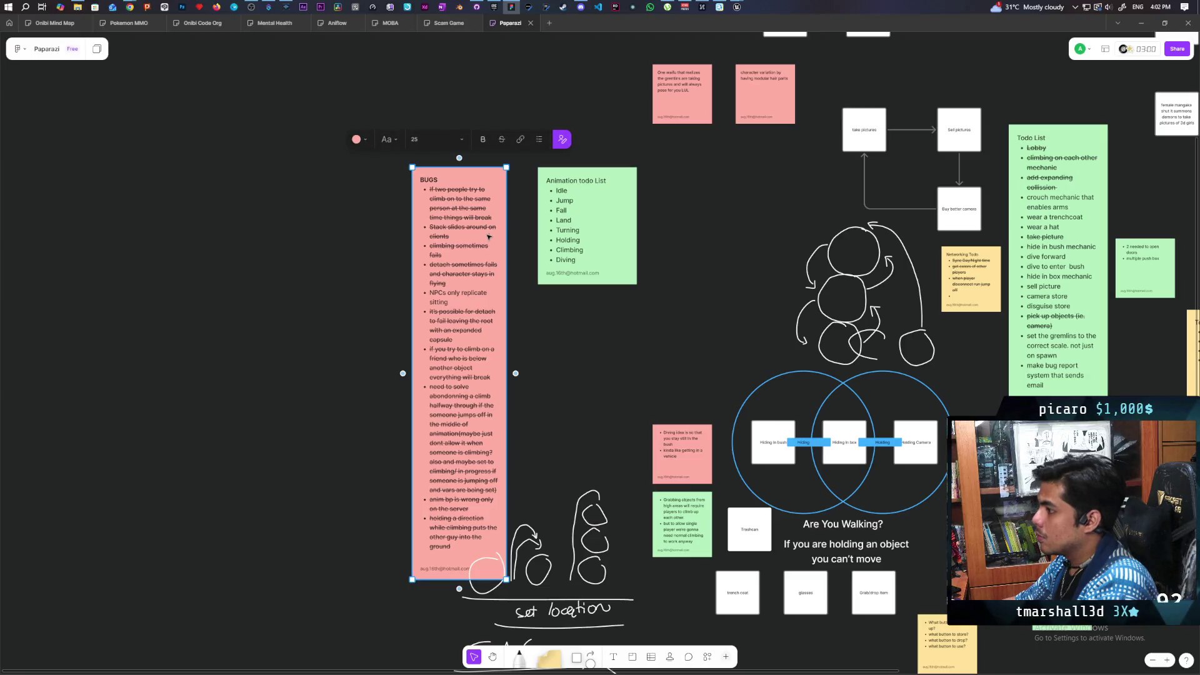
# Duplicate the BUGS sticky note and clear the copied bug entries.
pyautogui.click(403, 373)
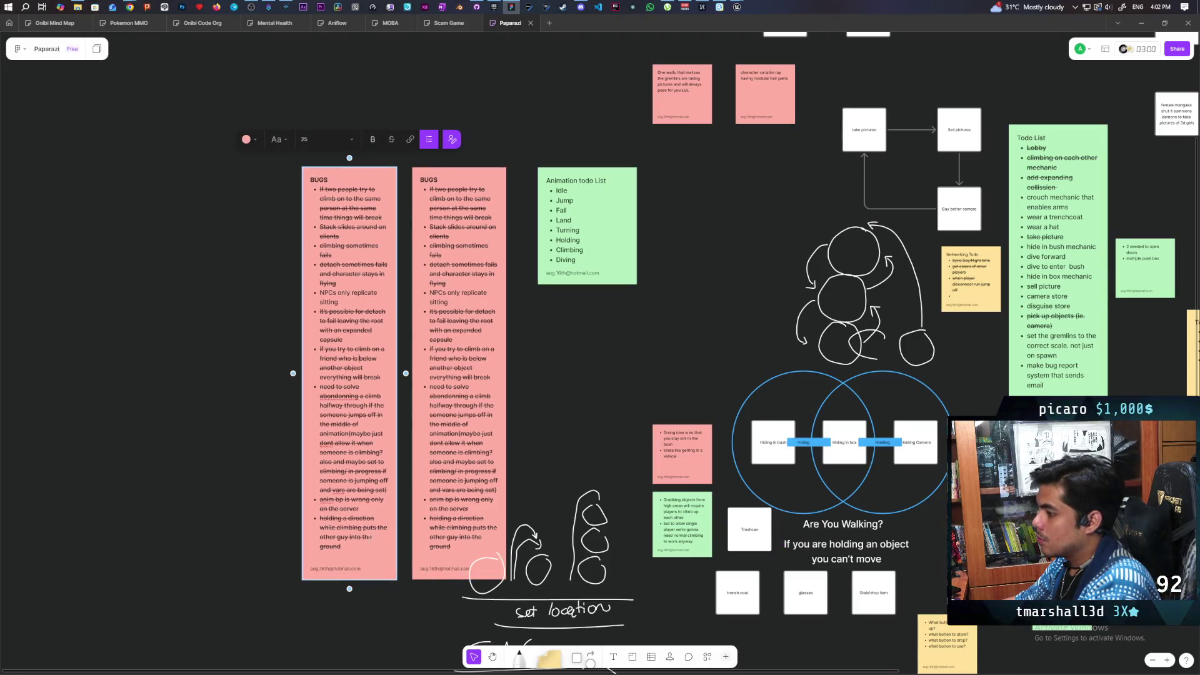
pyautogui.moveTo(349, 554); pyautogui.dragTo(320, 188)
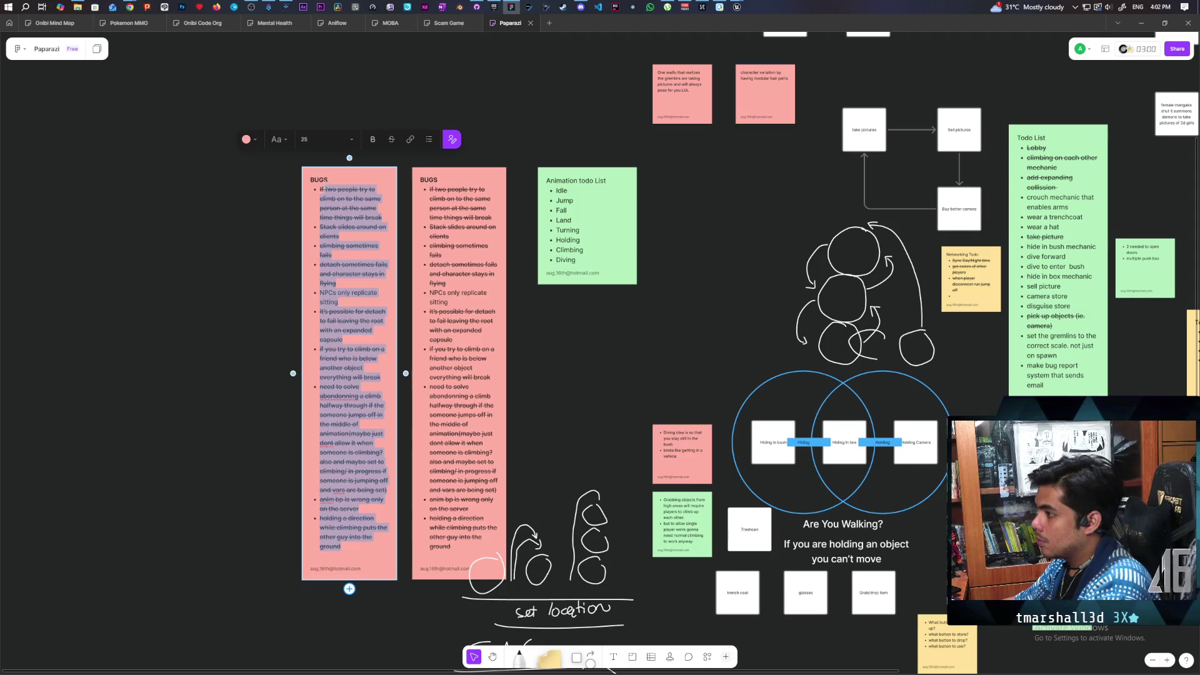
pyautogui.moveTo(334, 461); pyautogui.dragTo(349, 589)
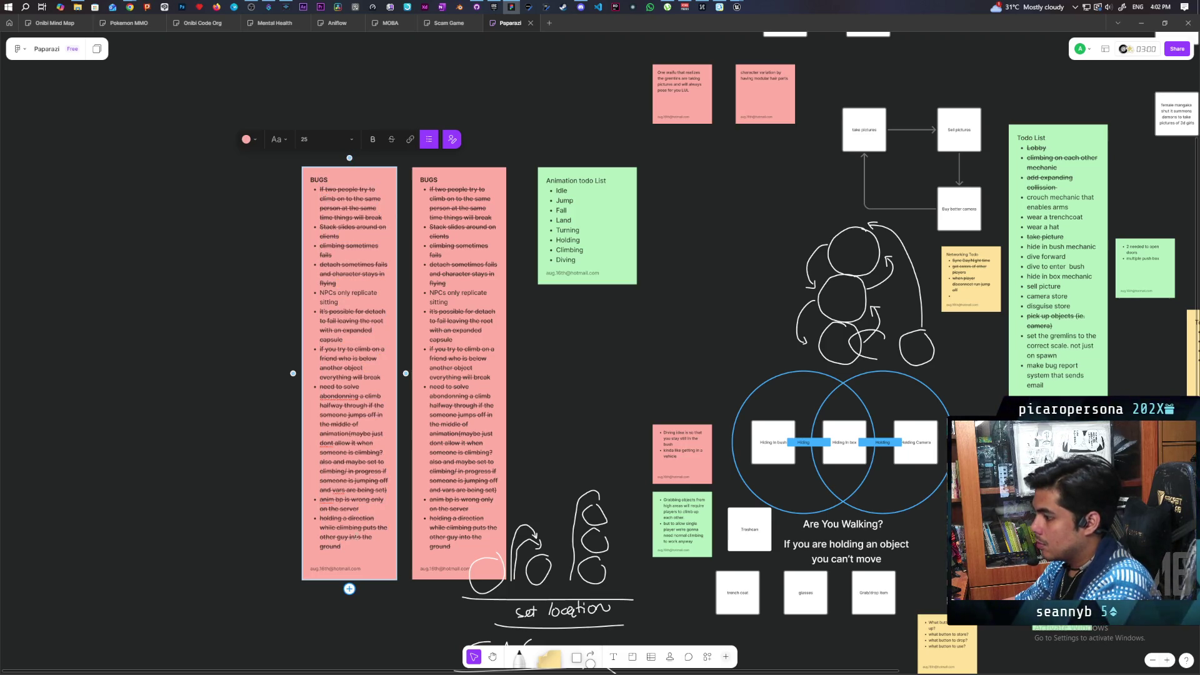
pyautogui.moveTo(333, 462); pyautogui.dragTo(331, 198)
pyautogui.press('BackSpace')
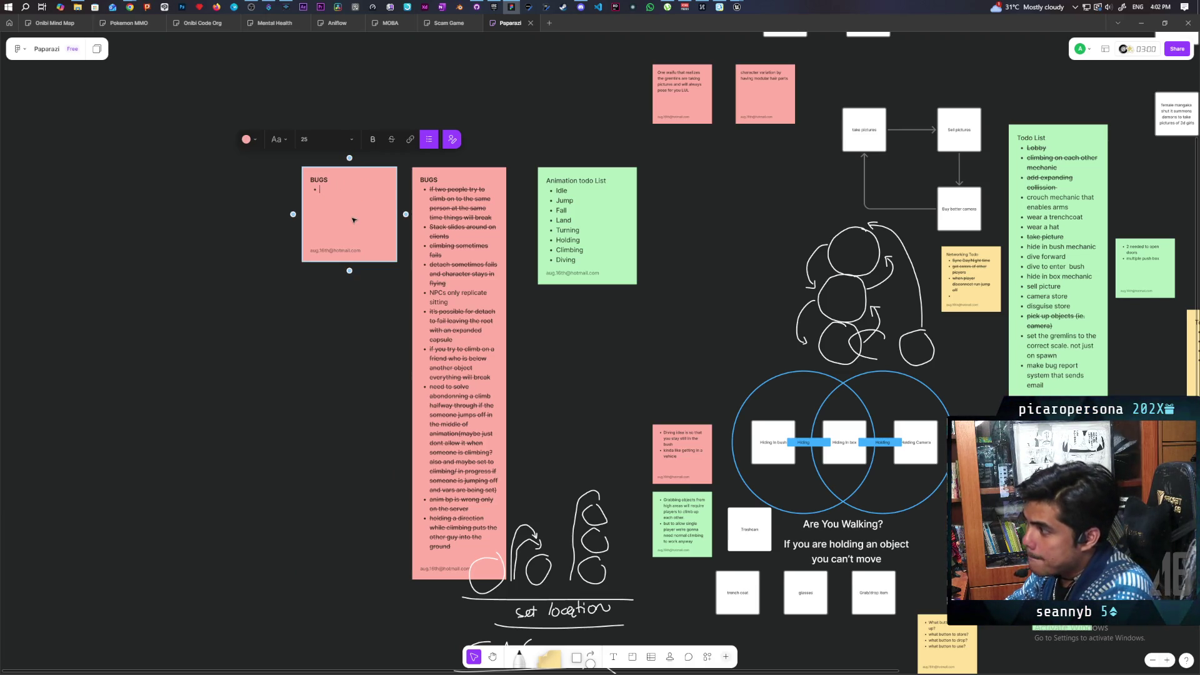
# Title the copy UNREPLICATED BUGS with the bullet 'Sometimes the player stops replicating'.
pyautogui.write('in')
pyautogui.write('Unreplicated')
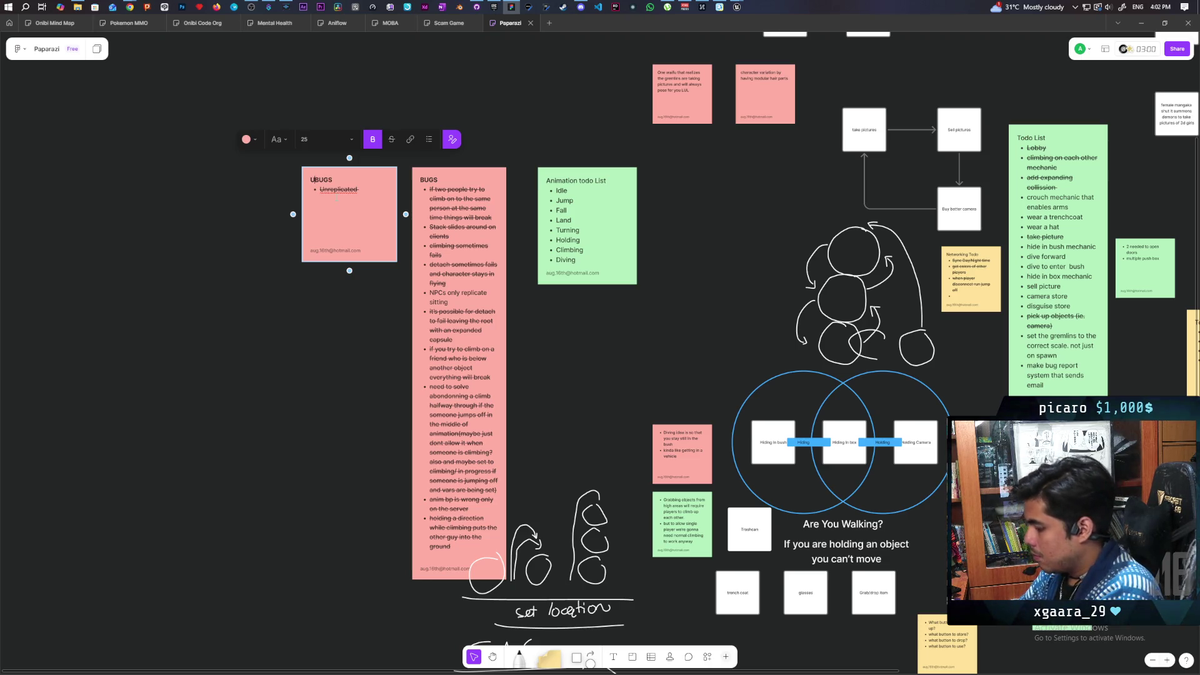
pyautogui.write('REPLICATED')
pyautogui.write('Som')
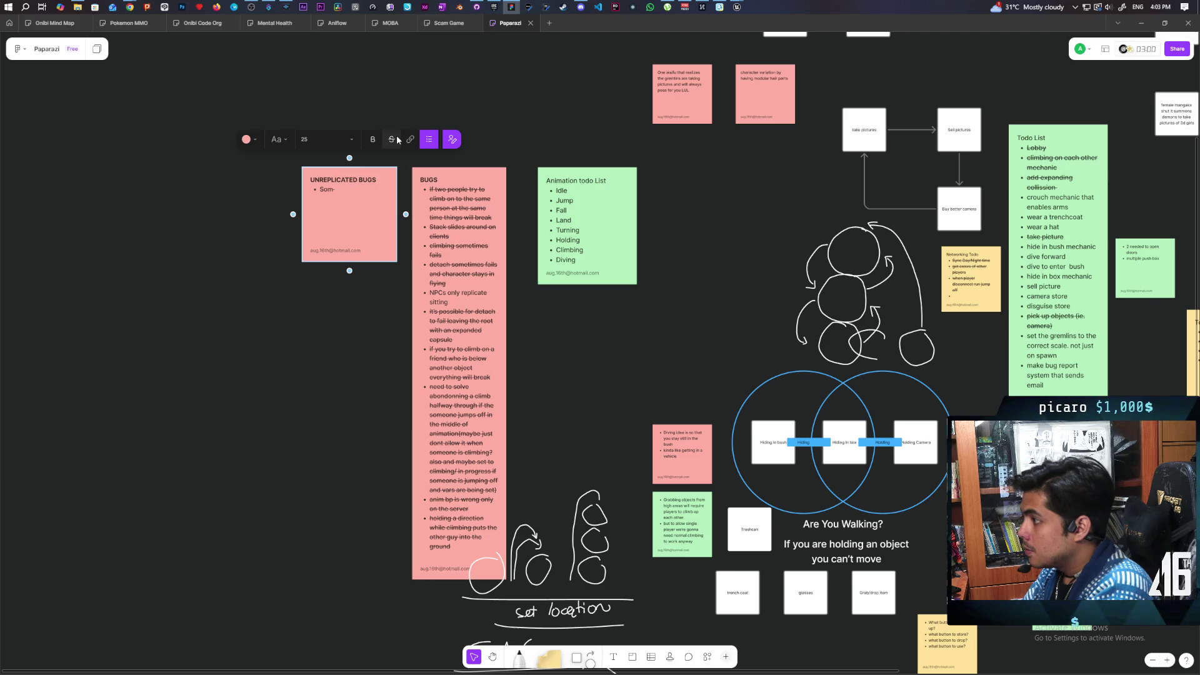
pyautogui.write('etimes the player')
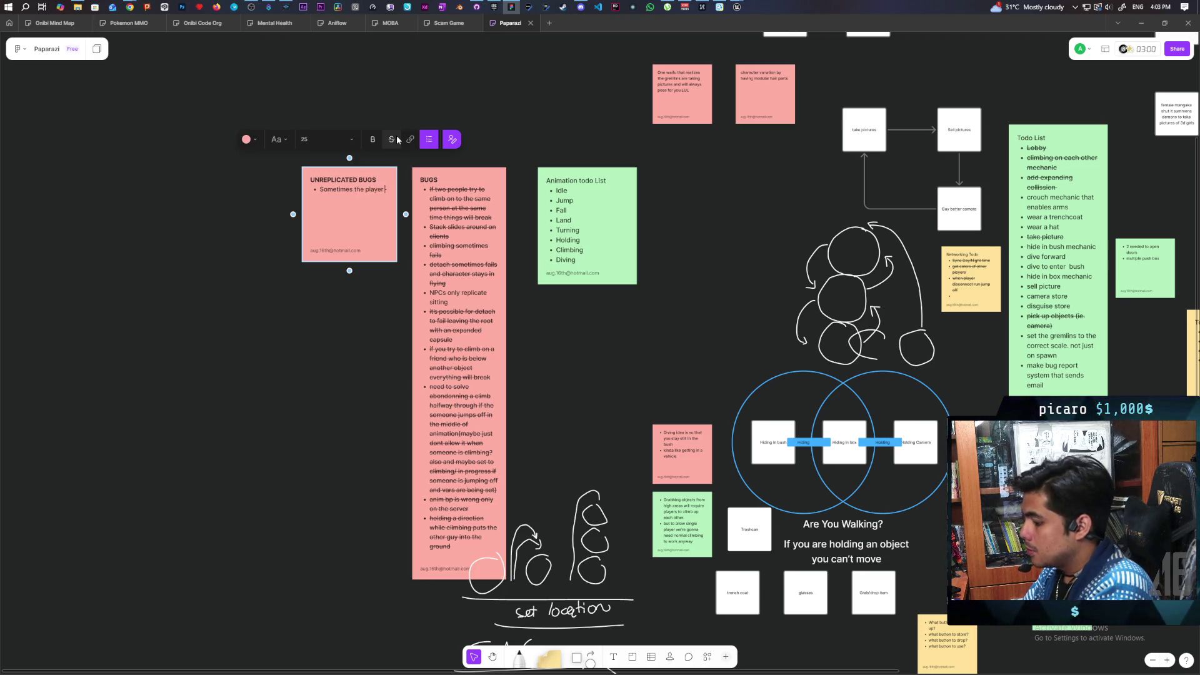
pyautogui.write(' stops replicating')
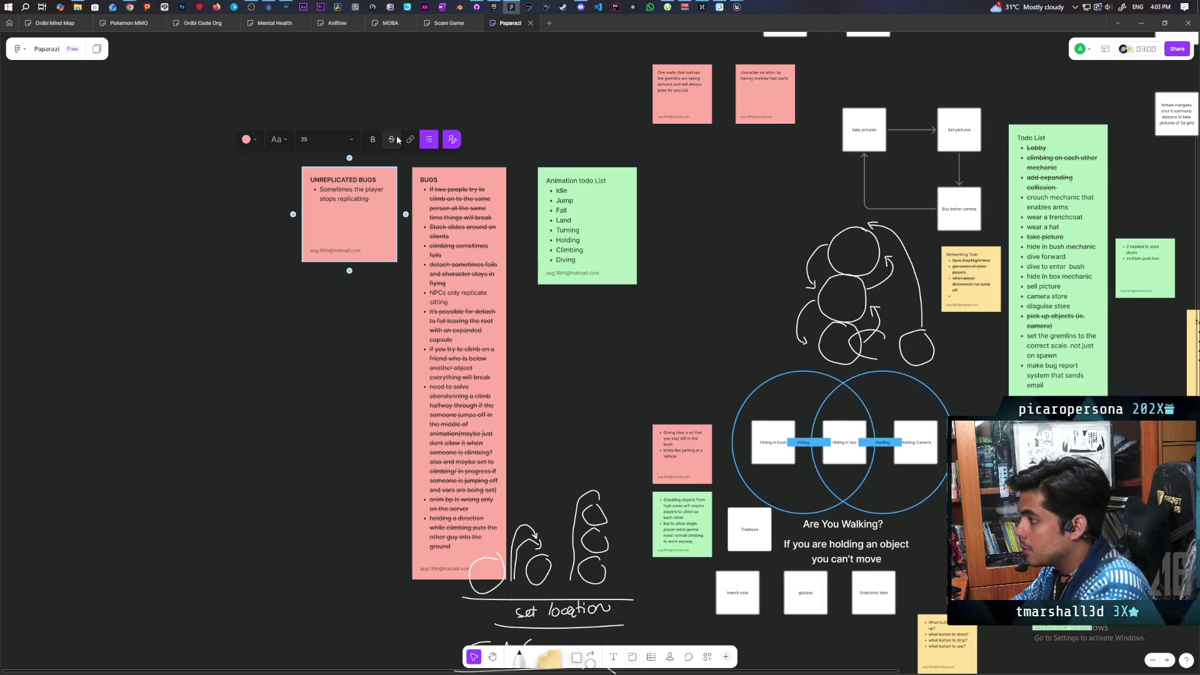
pyautogui.click(421, 108)
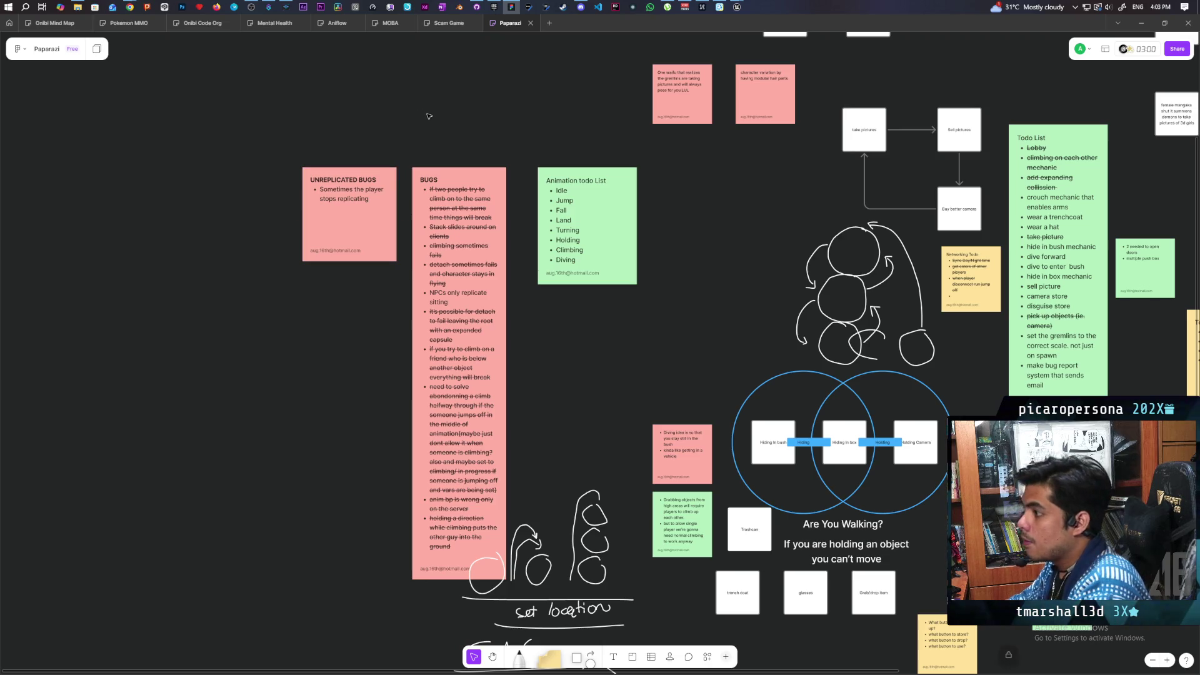
# Switch to Unreal Editor and bring up the BP_ThirdPersonCharacter EventGraph.
pyautogui.moveTo(735, 7)
pyautogui.click(771, 58)
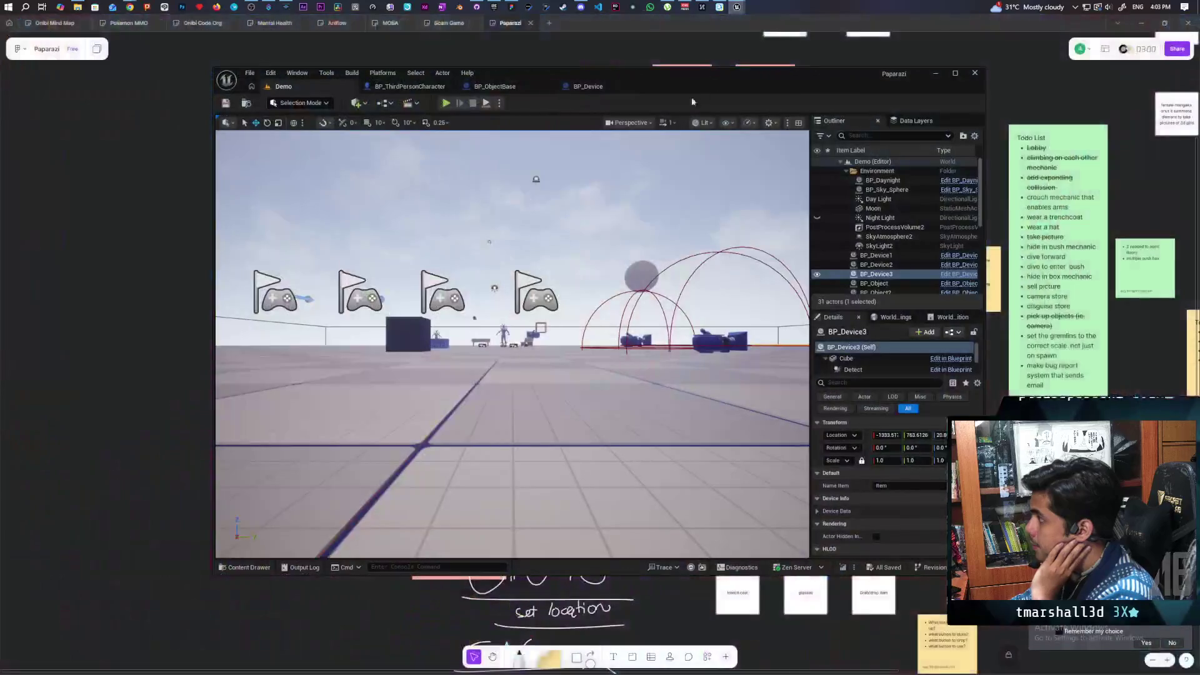
pyautogui.click(409, 86)
pyautogui.scroll(-7, 560, 295)
pyautogui.scroll(4, 540, 303)
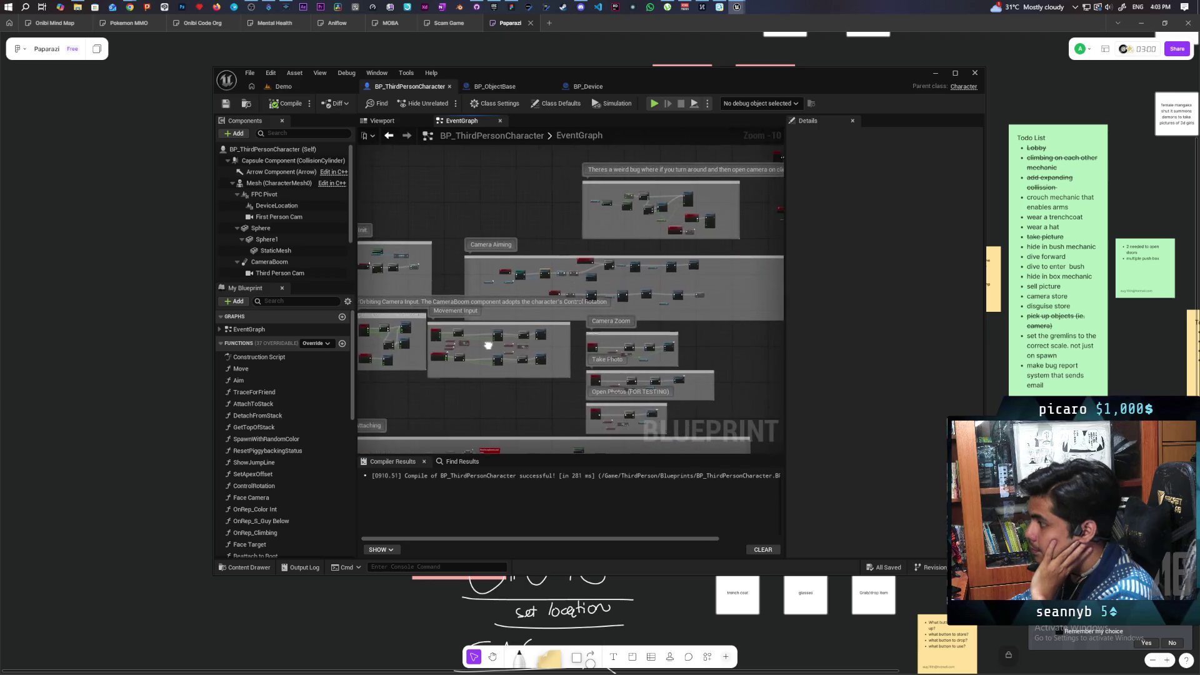
pyautogui.scroll(3, 549, 295)
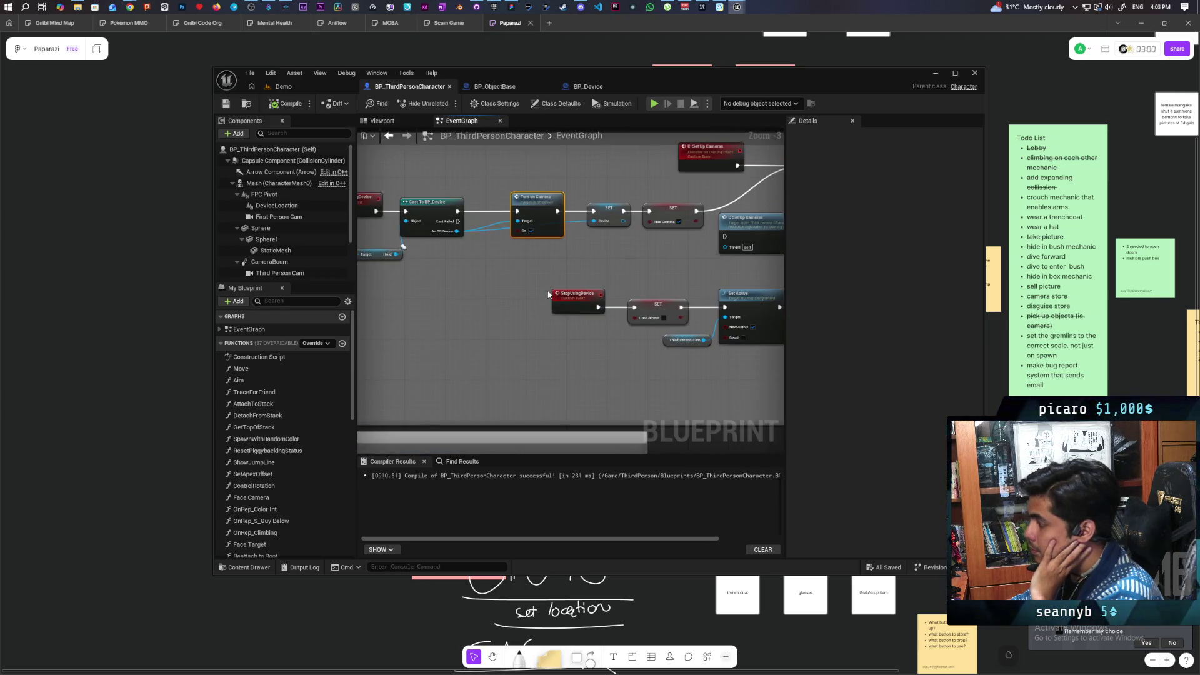
pyautogui.scroll(-4, 549, 295)
pyautogui.scroll(7, 611, 224)
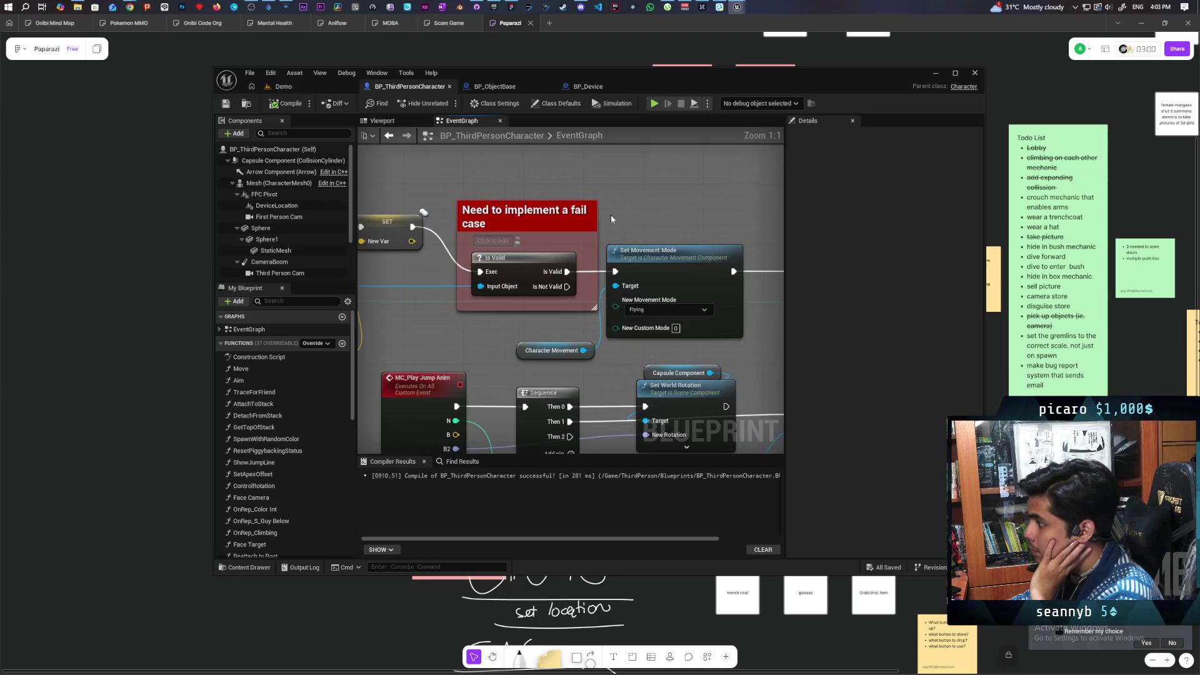
pyautogui.scroll(-2, 612, 224)
# Pan past the fail case group to the C_Set Replicate Movement nodes.
pyautogui.moveTo(513, 325)
pyautogui.mouseDown()
pyautogui.moveTo(707, 312)
pyautogui.moveTo(758, 294)
pyautogui.mouseUp()
pyautogui.moveTo(403, 263); pyautogui.dragTo(440, 291)
pyautogui.moveTo(645, 277); pyautogui.dragTo(366, 295)
pyautogui.scroll(-1, 561, 274)
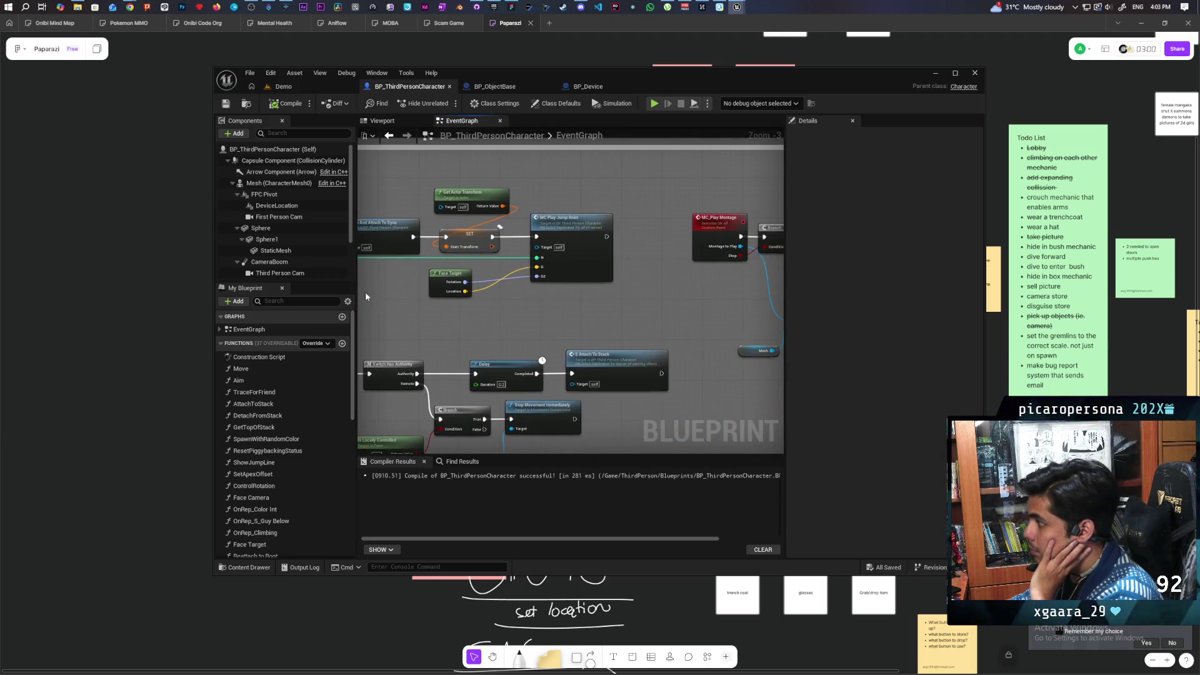
pyautogui.scroll(-1, 507, 312)
pyautogui.moveTo(507, 313)
pyautogui.mouseDown()
pyautogui.moveTo(549, 306)
pyautogui.moveTo(464, 310)
pyautogui.moveTo(657, 299)
pyautogui.mouseUp()
pyautogui.scroll(1, 549, 307)
pyautogui.moveTo(703, 243); pyautogui.dragTo(688, 248)
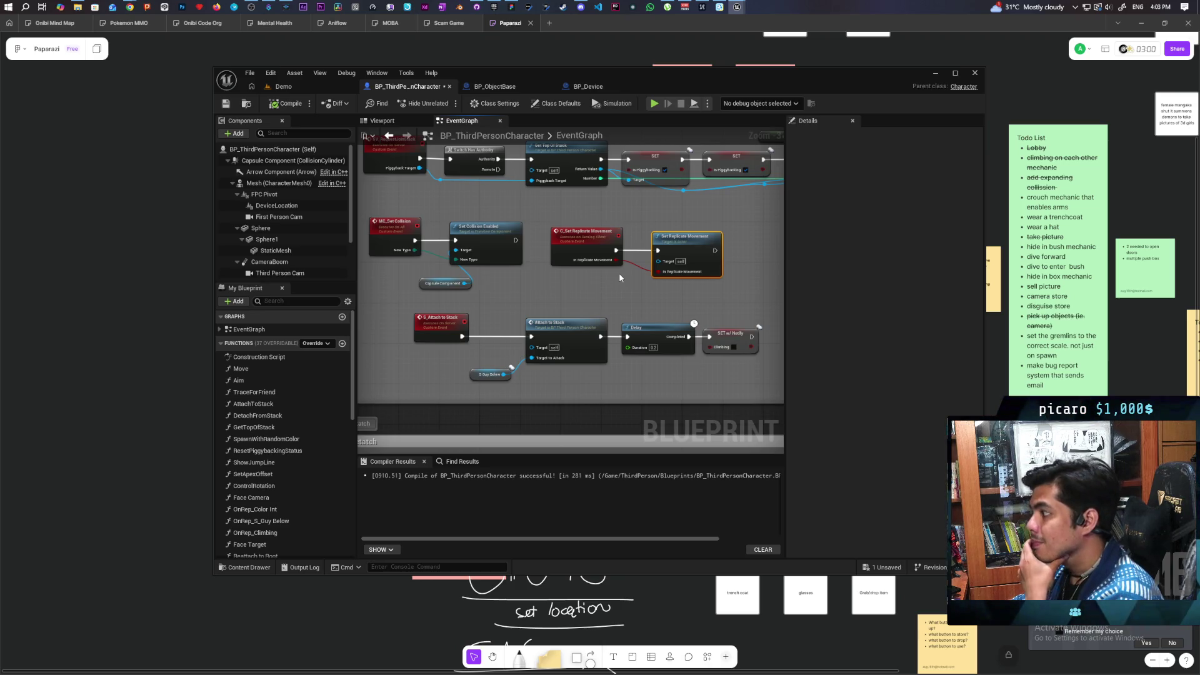
pyautogui.rightClick(579, 250)
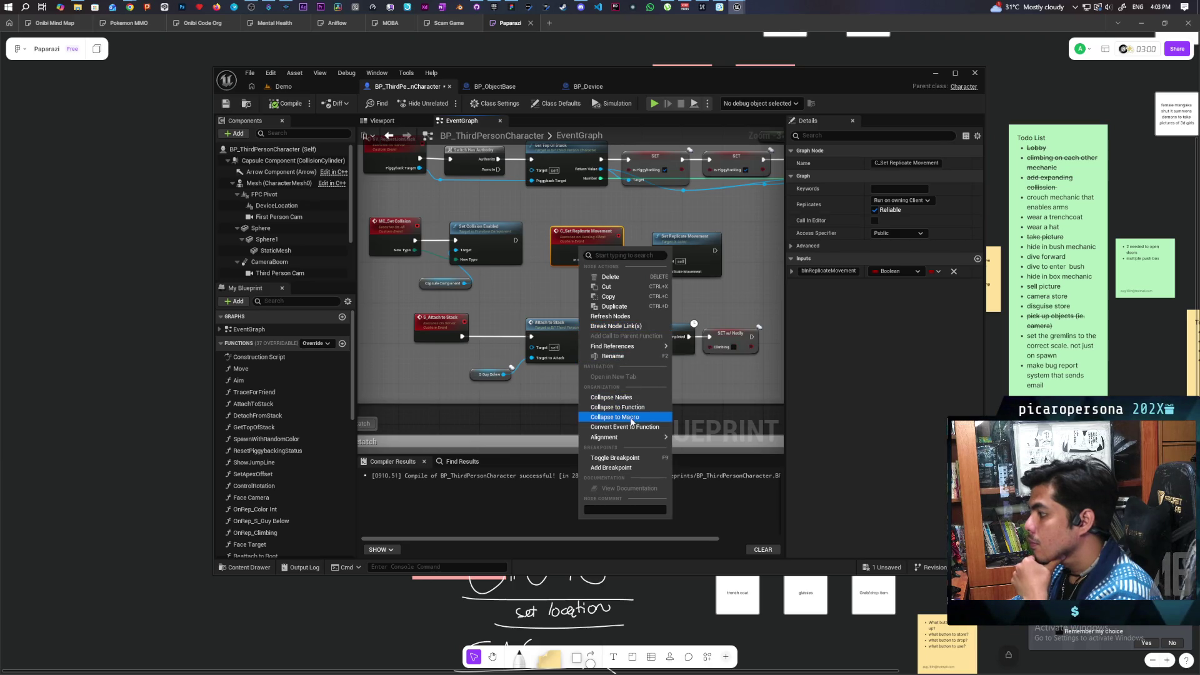
# Find references to C_Set Replicate Movement and jump to its call in DetachFromStack.
pyautogui.moveTo(656, 347)
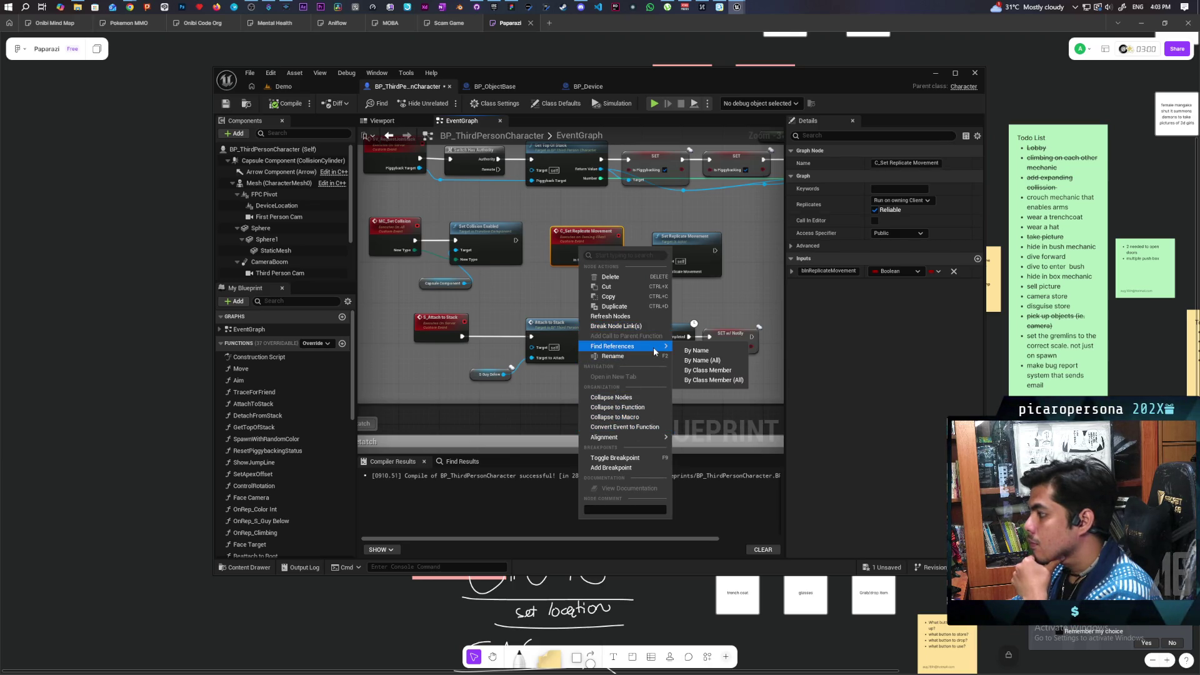
pyautogui.click(685, 371)
pyautogui.doubleClick(395, 529)
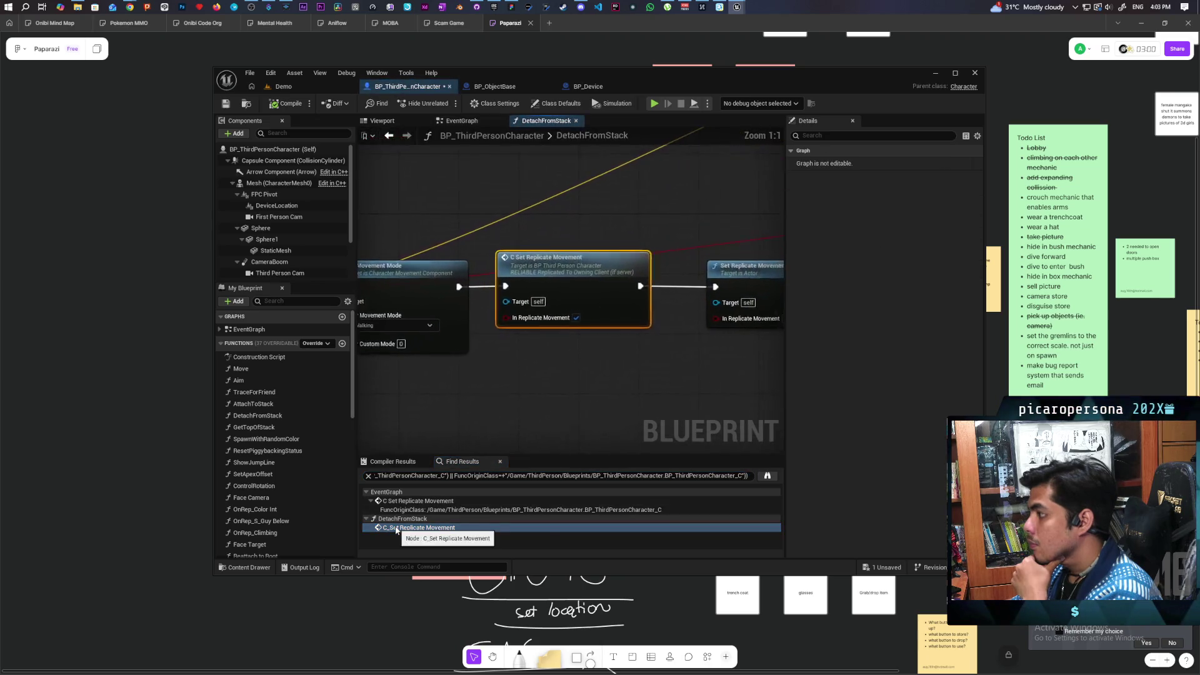
pyautogui.scroll(-5, 501, 375)
pyautogui.scroll(2, 489, 365)
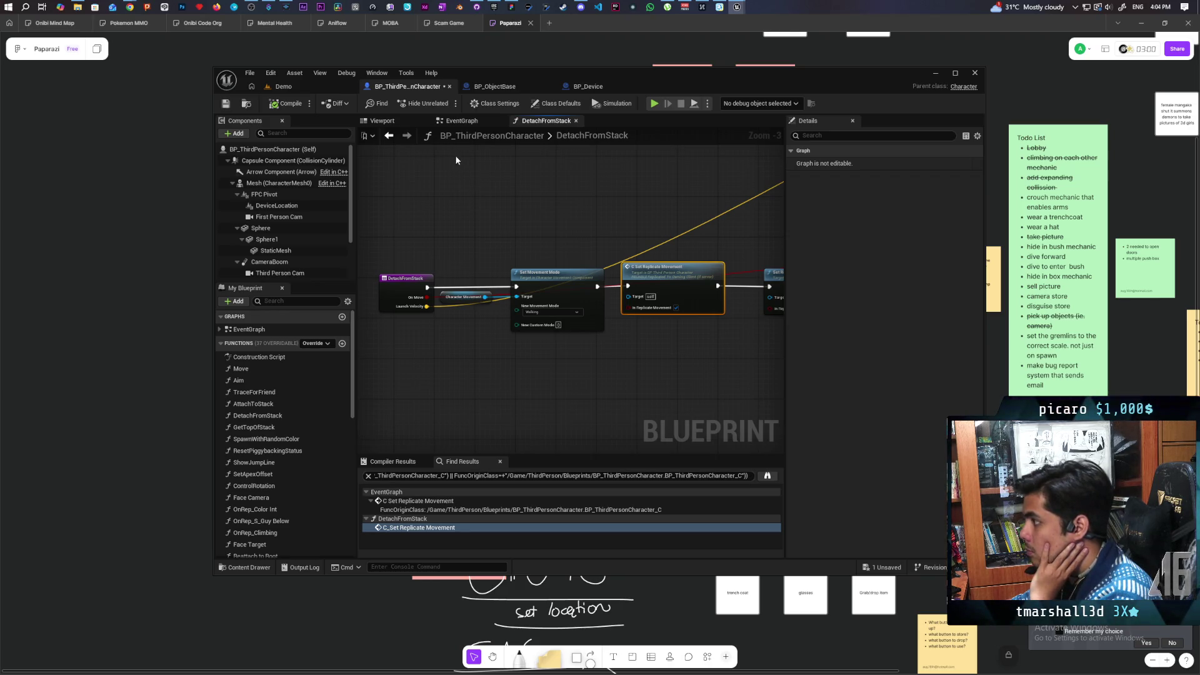
pyautogui.doubleClick(666, 297)
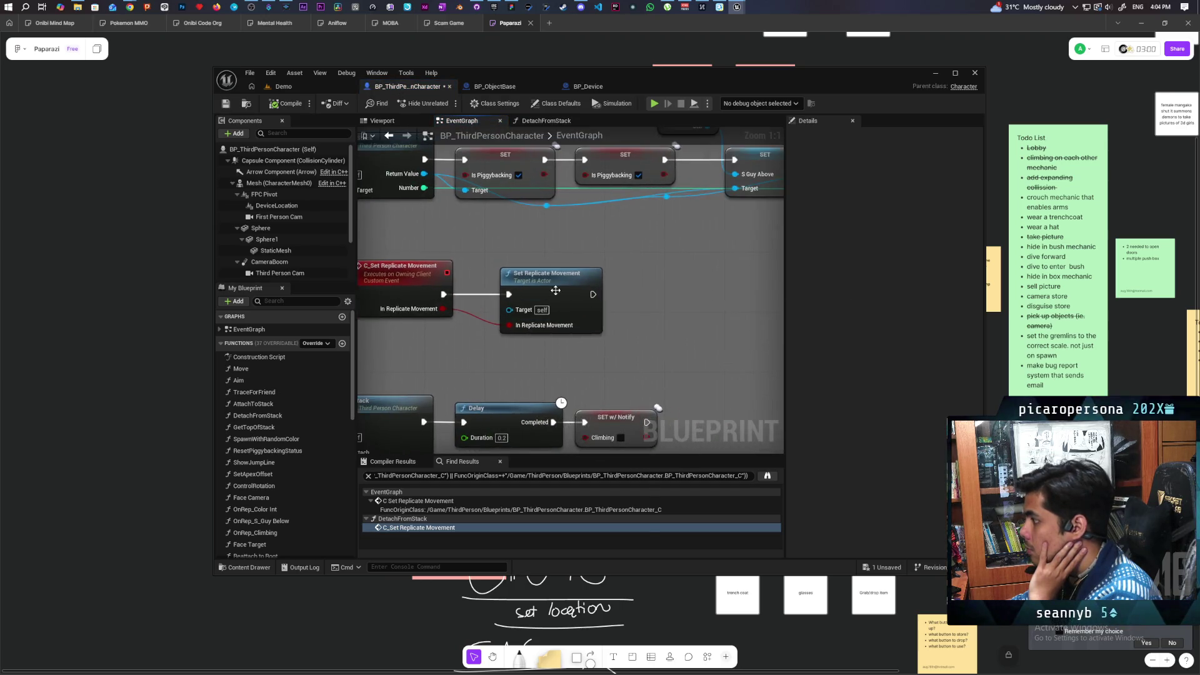
# List the three Set Replicate Movement uses, review each, and open Setup and Attach to Sync.
pyautogui.rightClick(558, 294)
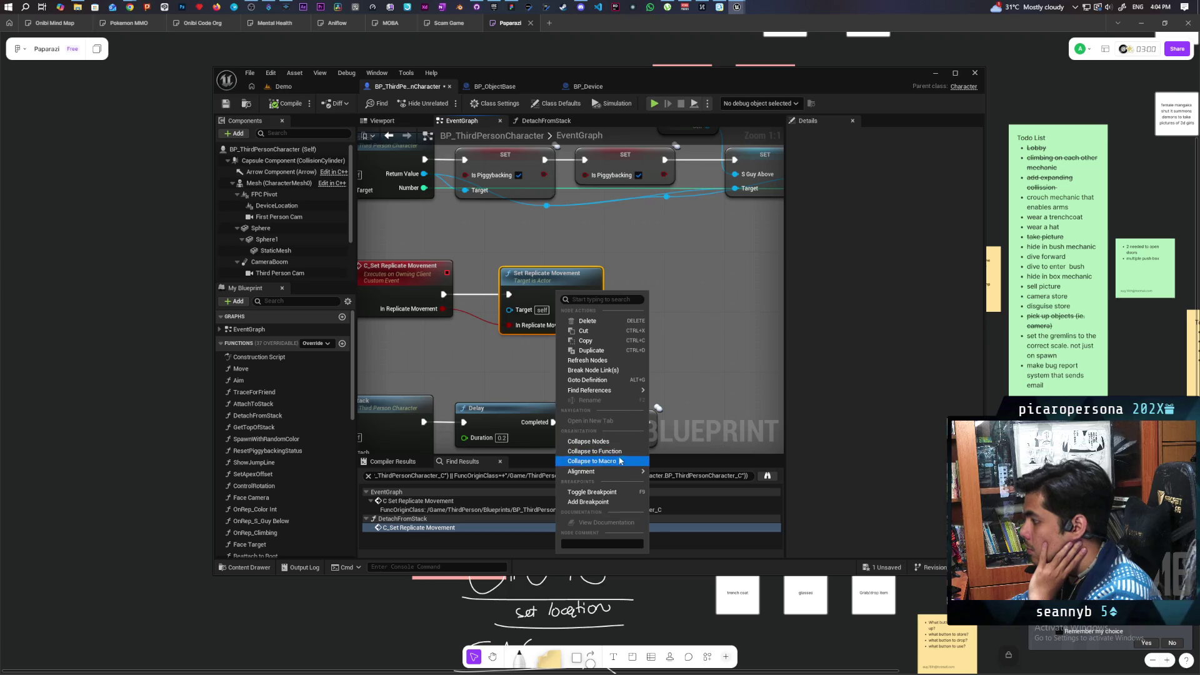
pyautogui.moveTo(619, 391)
pyautogui.click(691, 416)
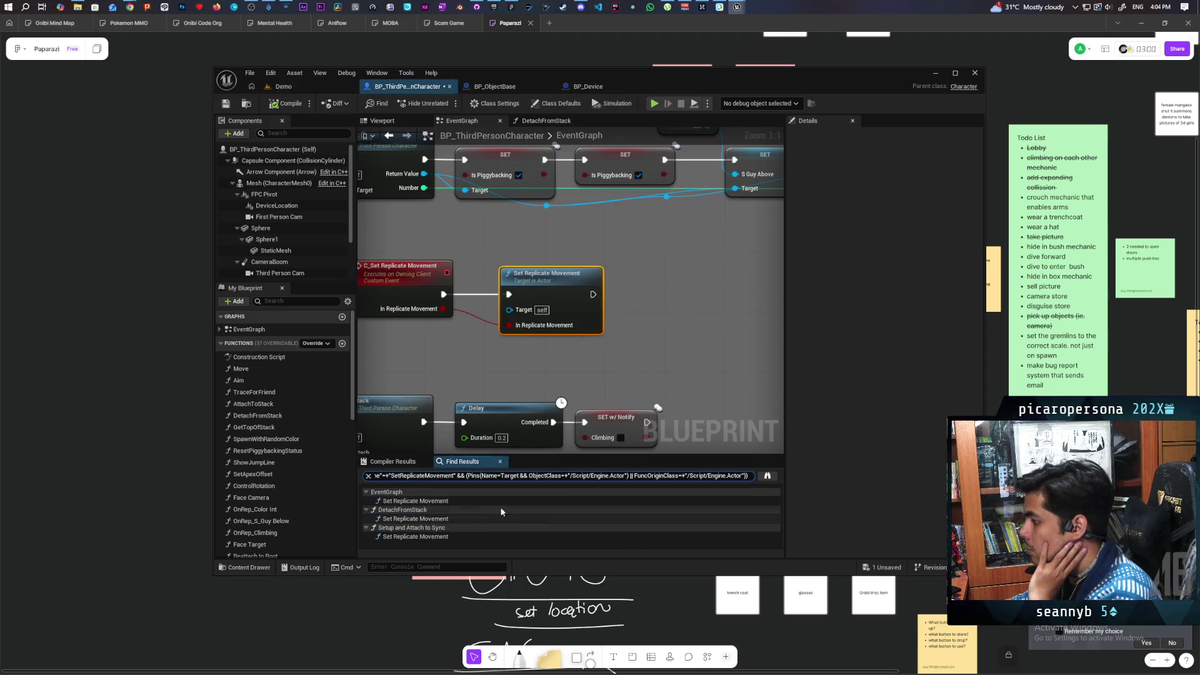
pyautogui.click(430, 500)
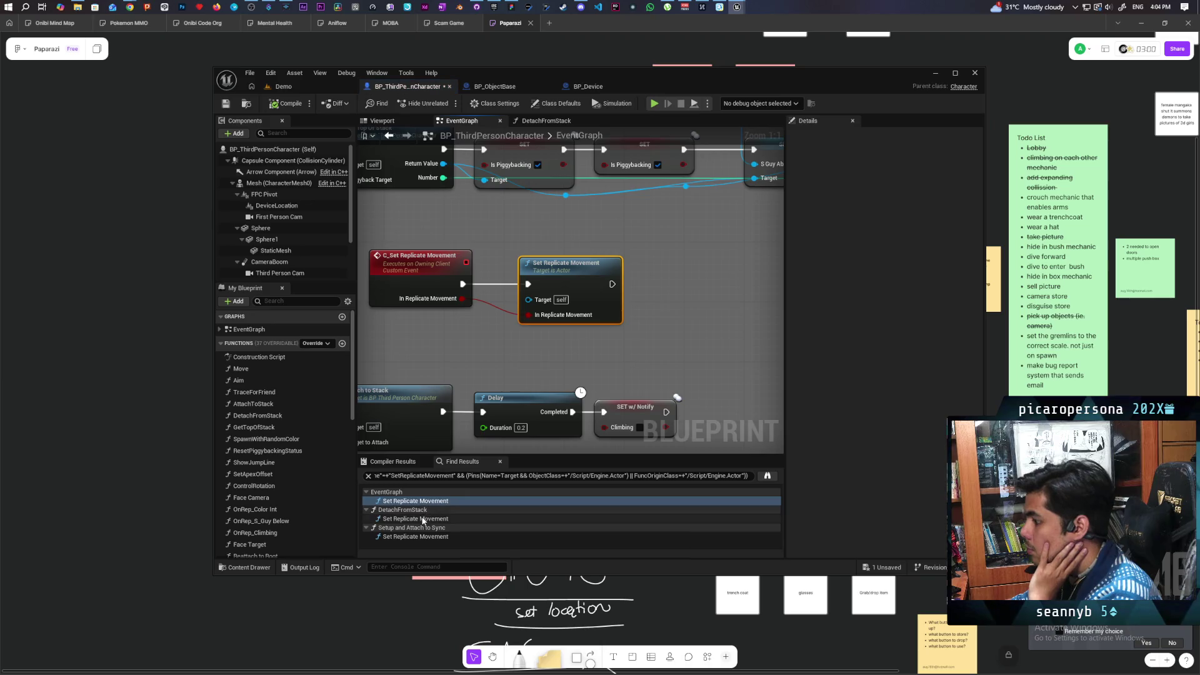
pyautogui.click(422, 519)
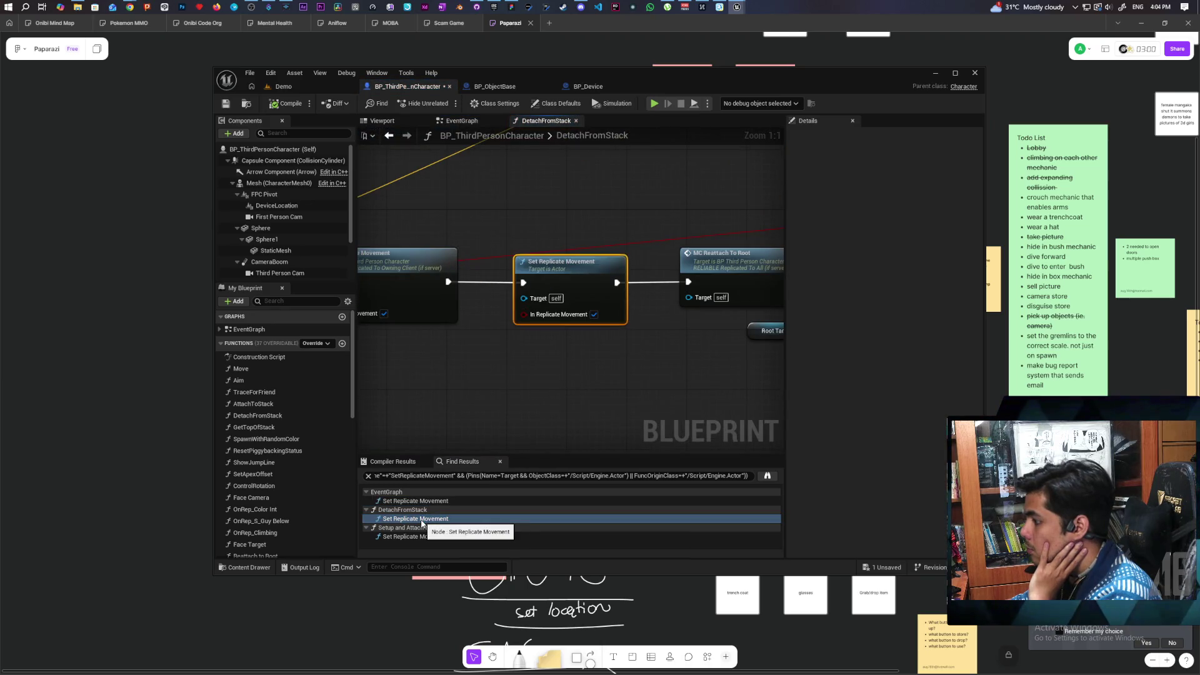
pyautogui.click(447, 501)
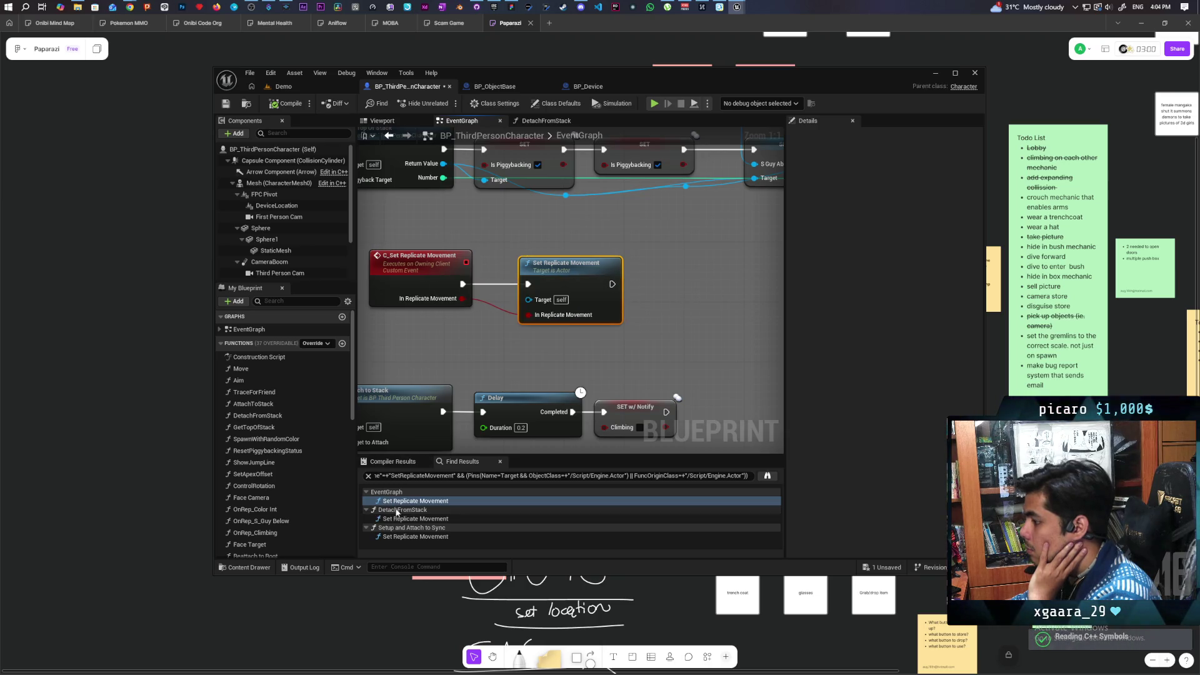
pyautogui.click(405, 519)
pyautogui.moveTo(463, 378)
pyautogui.mouseDown()
pyautogui.moveTo(638, 356)
pyautogui.moveTo(587, 406)
pyautogui.mouseUp()
pyautogui.moveTo(543, 367)
pyautogui.mouseDown()
pyautogui.moveTo(442, 388)
pyautogui.moveTo(459, 403)
pyautogui.moveTo(583, 396)
pyautogui.moveTo(518, 400)
pyautogui.mouseUp()
pyautogui.doubleClick(438, 538)
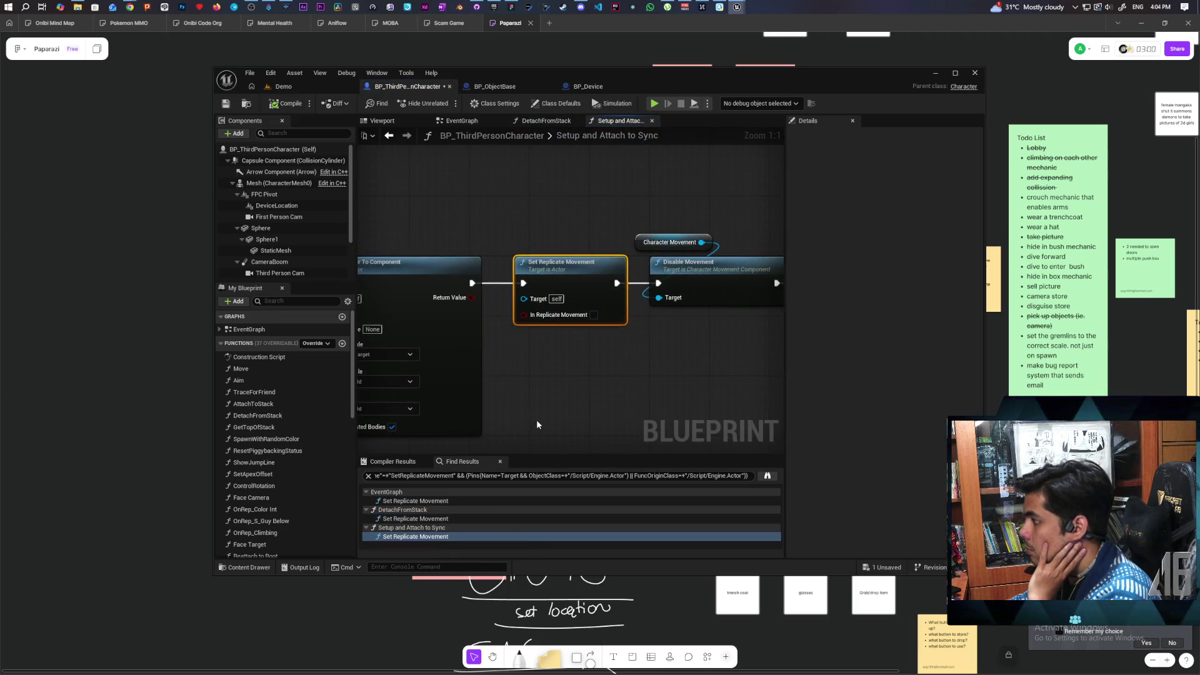
# Review the SET and Character Movement nodes, save BP_ThirdPersonCharacter, and go back to the Demo level.
pyautogui.scroll(-5, 536, 391)
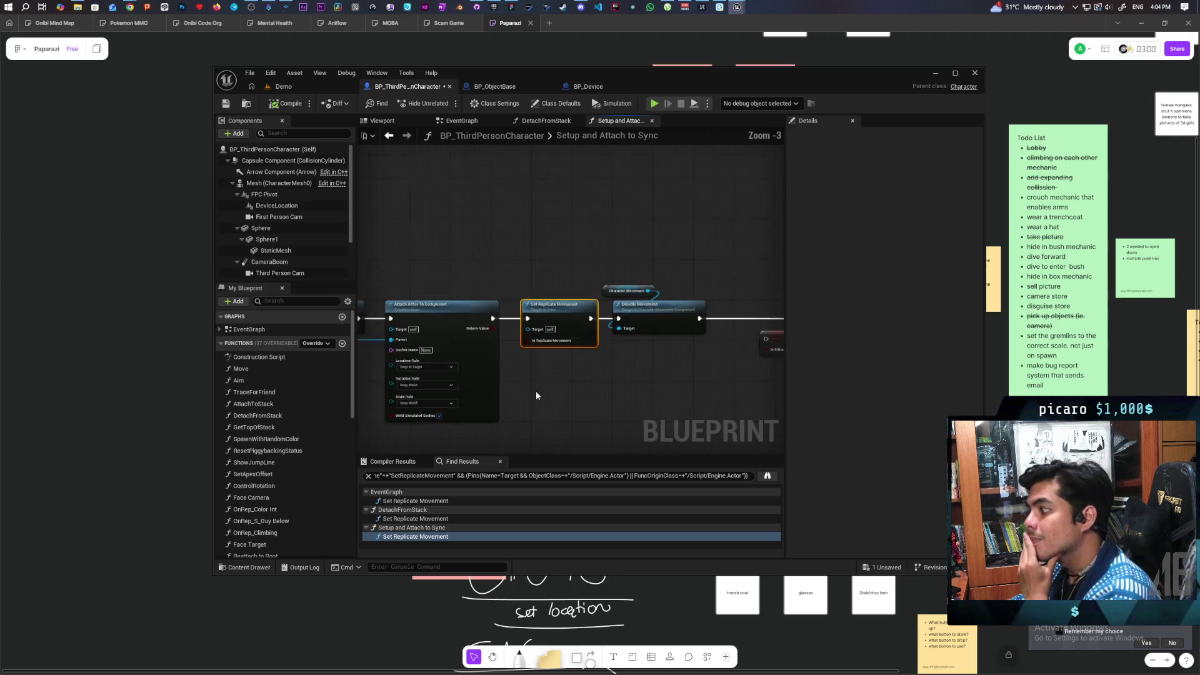
pyautogui.scroll(2, 537, 394)
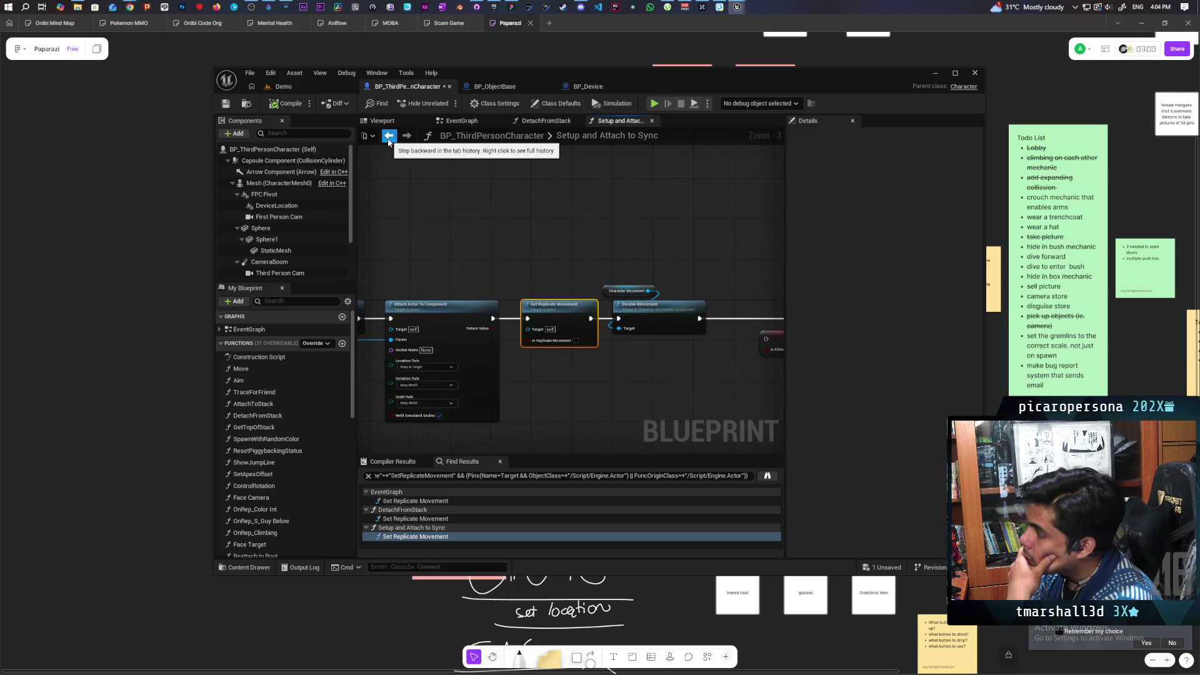
pyautogui.click(389, 139)
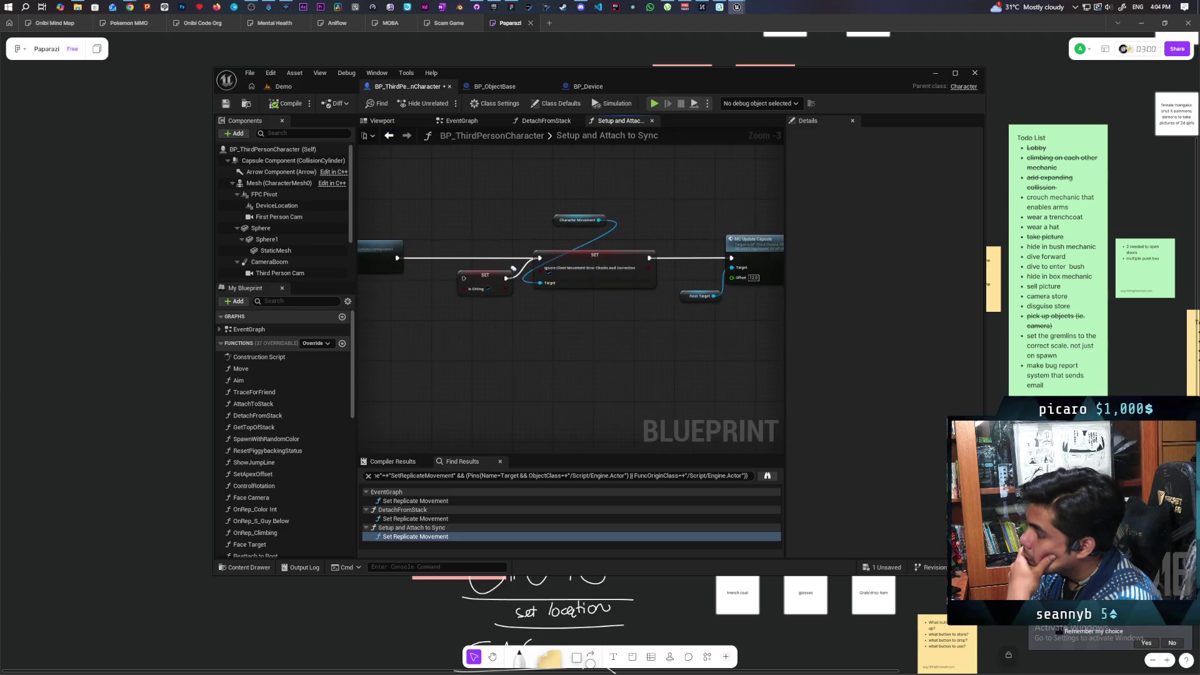
pyautogui.scroll(2, 503, 324)
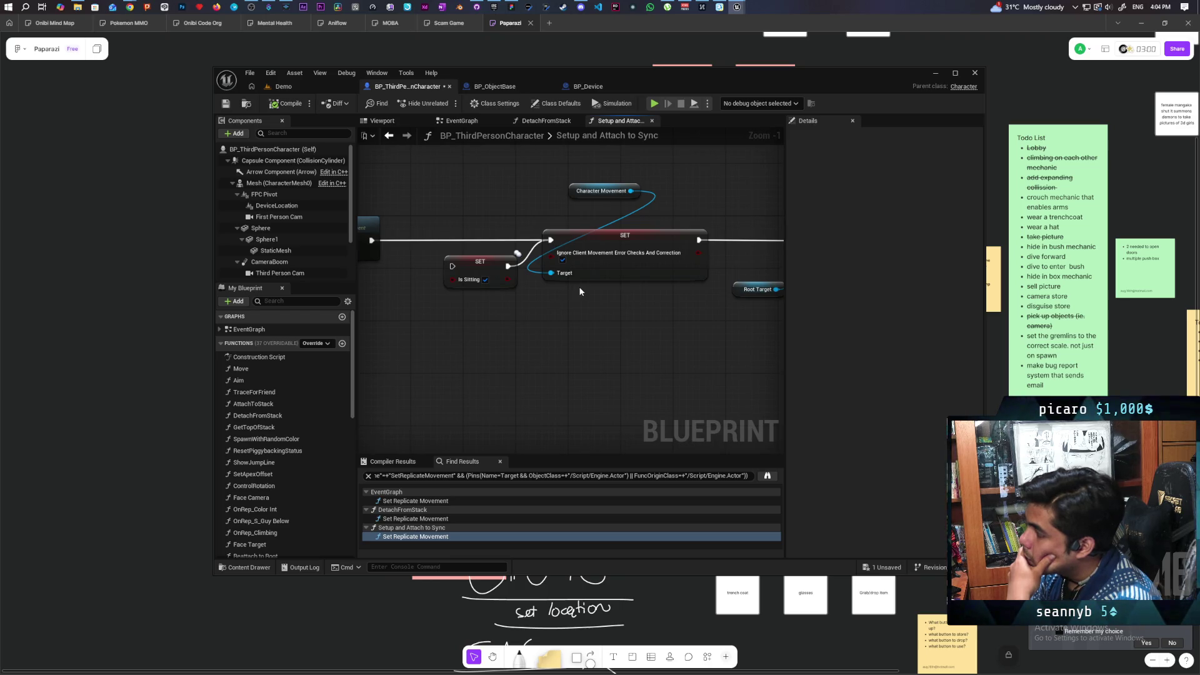
pyautogui.moveTo(600, 310); pyautogui.dragTo(676, 186)
pyautogui.click(623, 317)
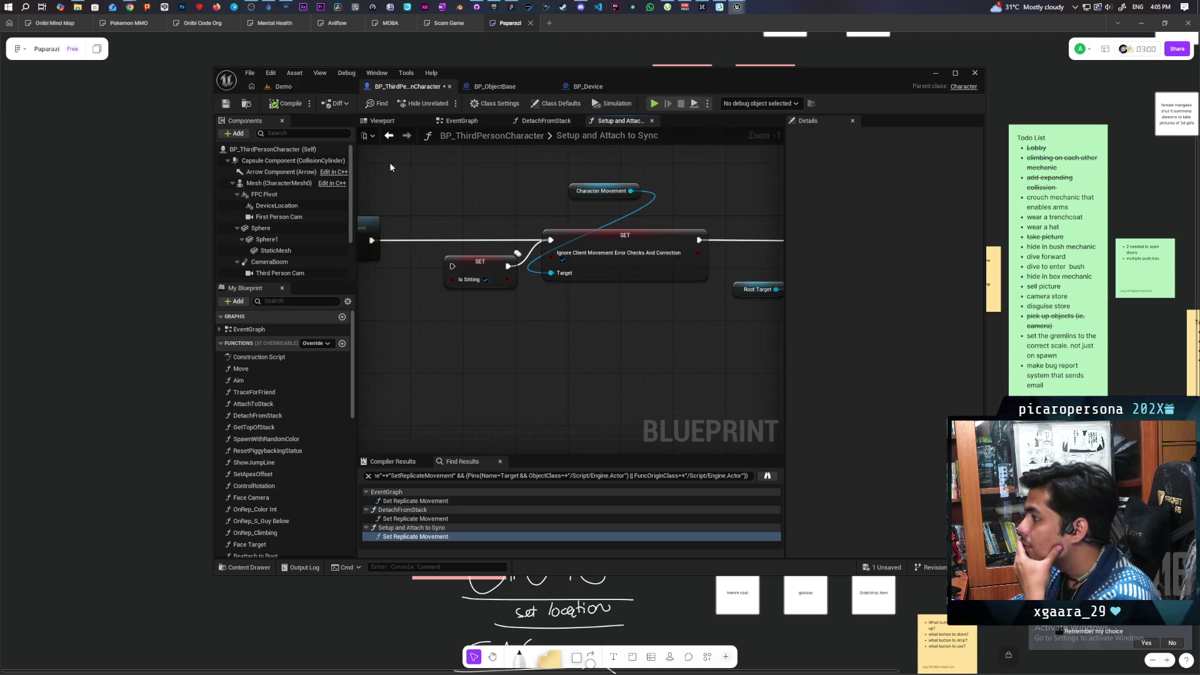
pyautogui.click(226, 104)
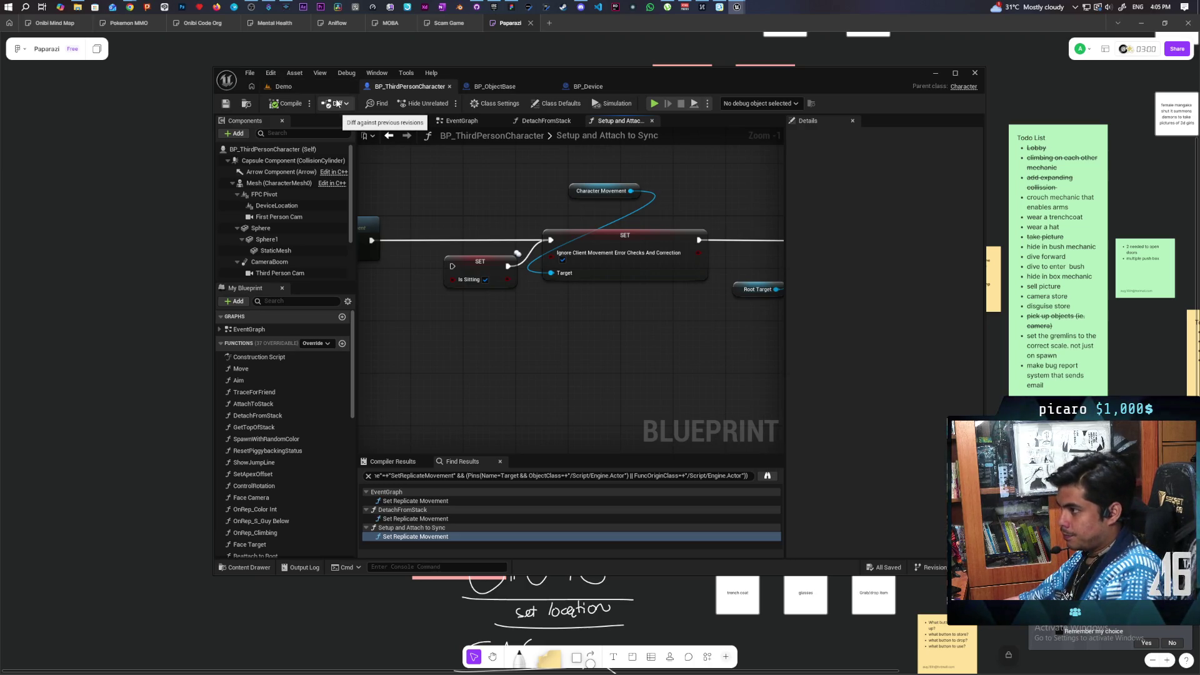
pyautogui.click(282, 86)
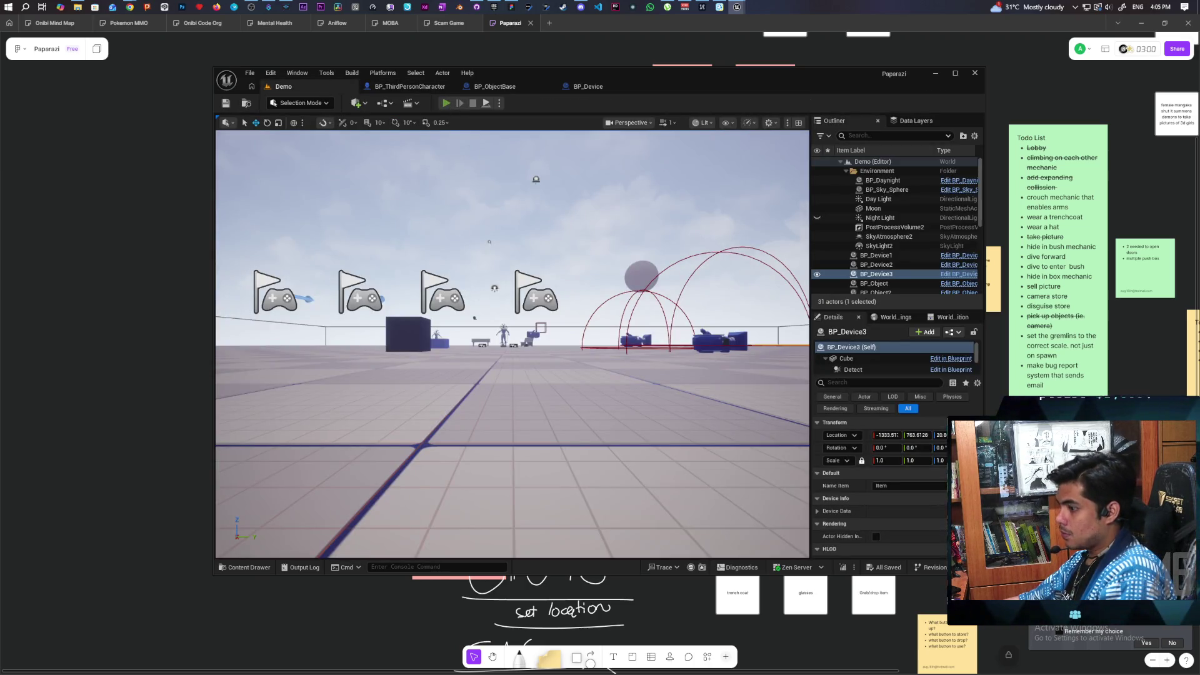
# Start a multiplayer session, then pick up, aim through, and drop the camera device.
pyautogui.hotkey('alt', 'p')
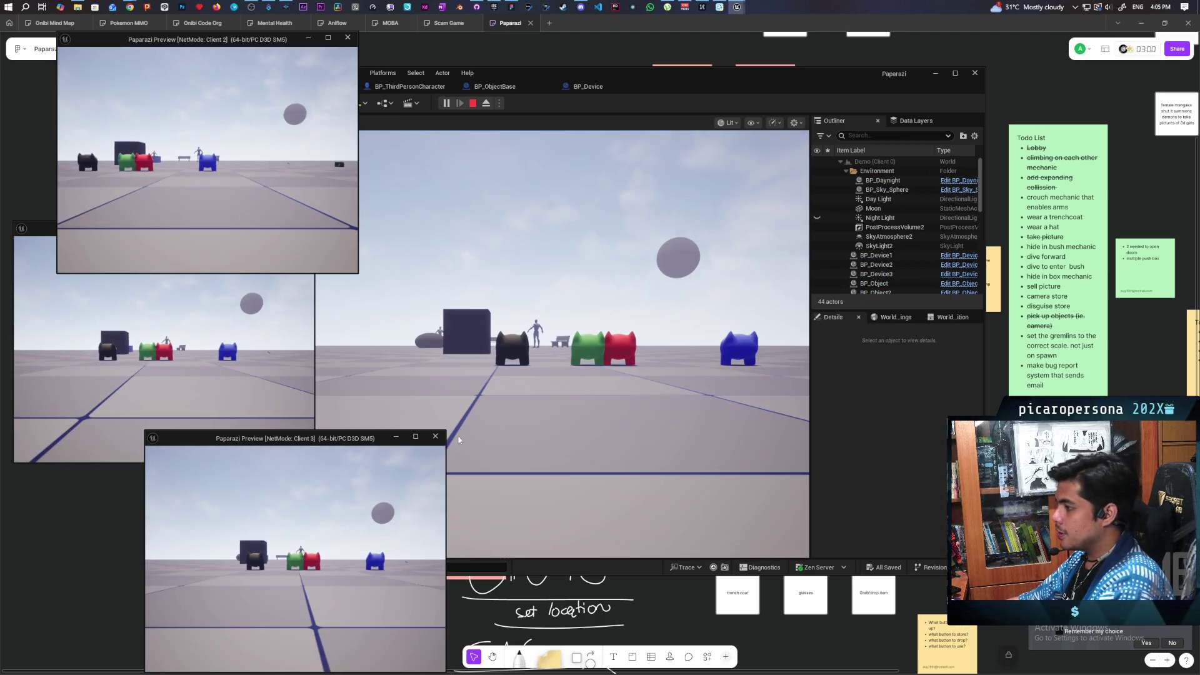
pyautogui.click(513, 344)
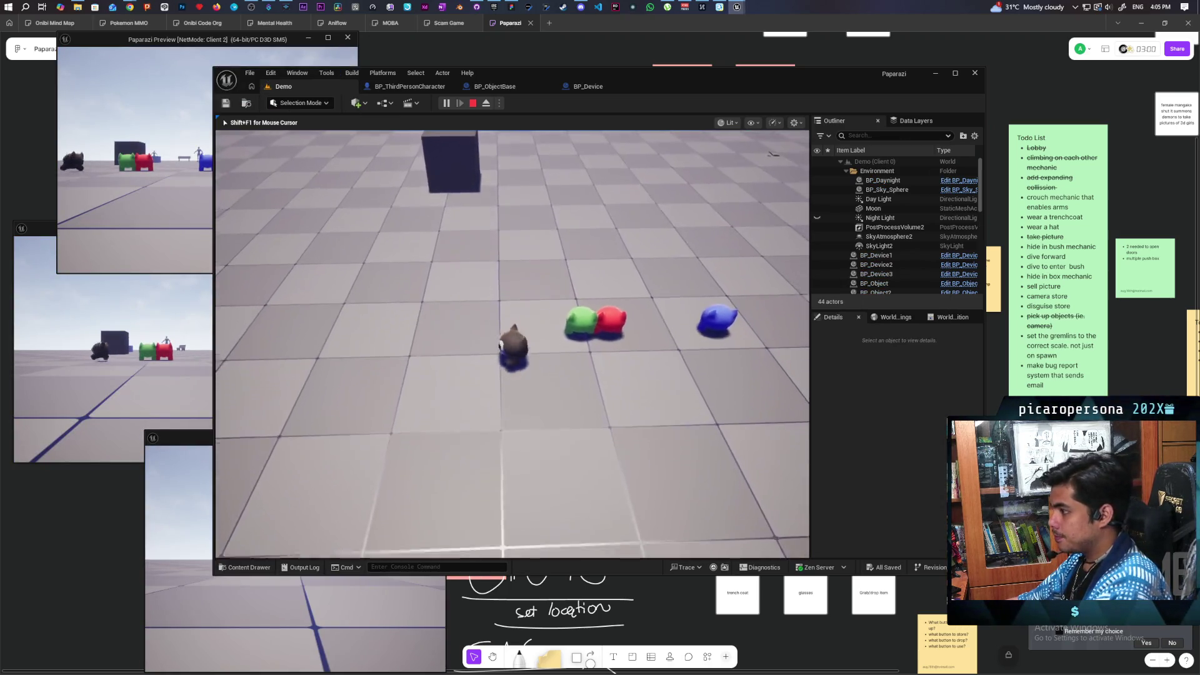
pyautogui.press('w')
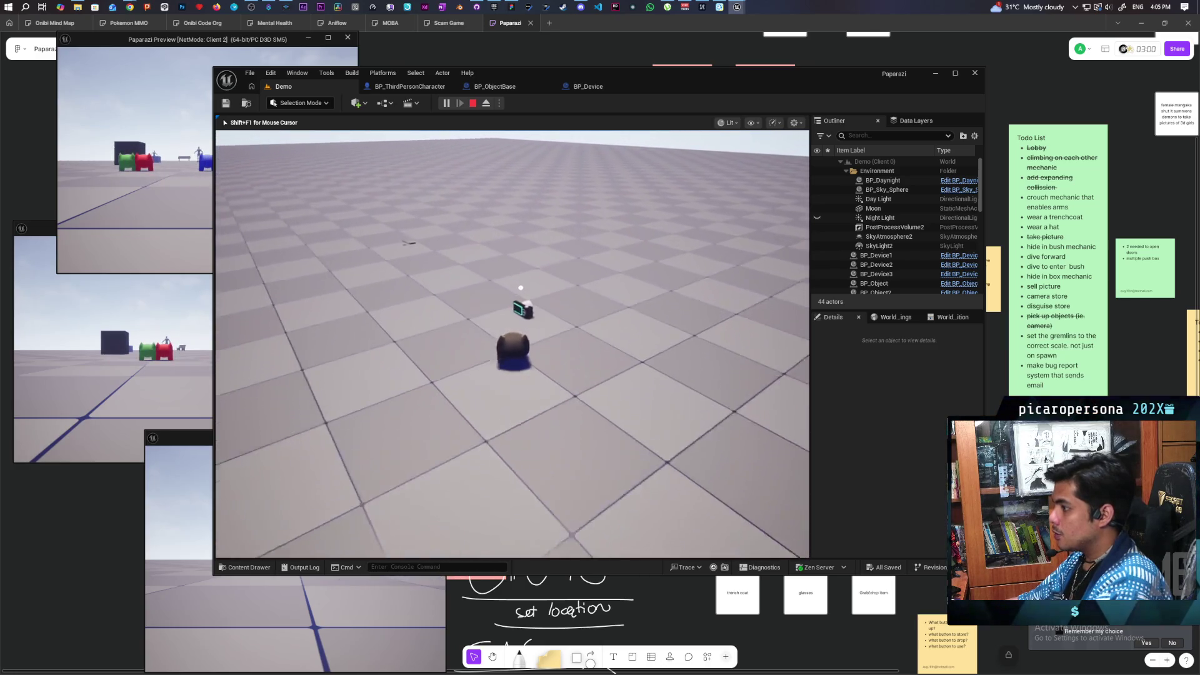
pyautogui.press('e')
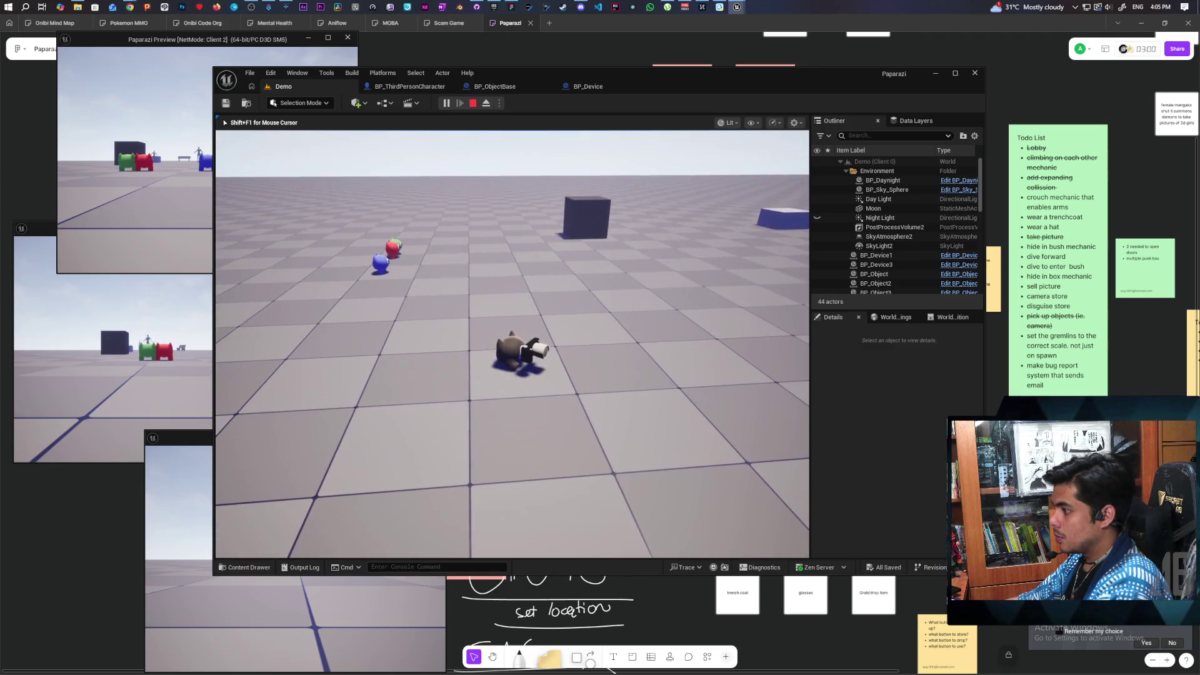
pyautogui.press('e')
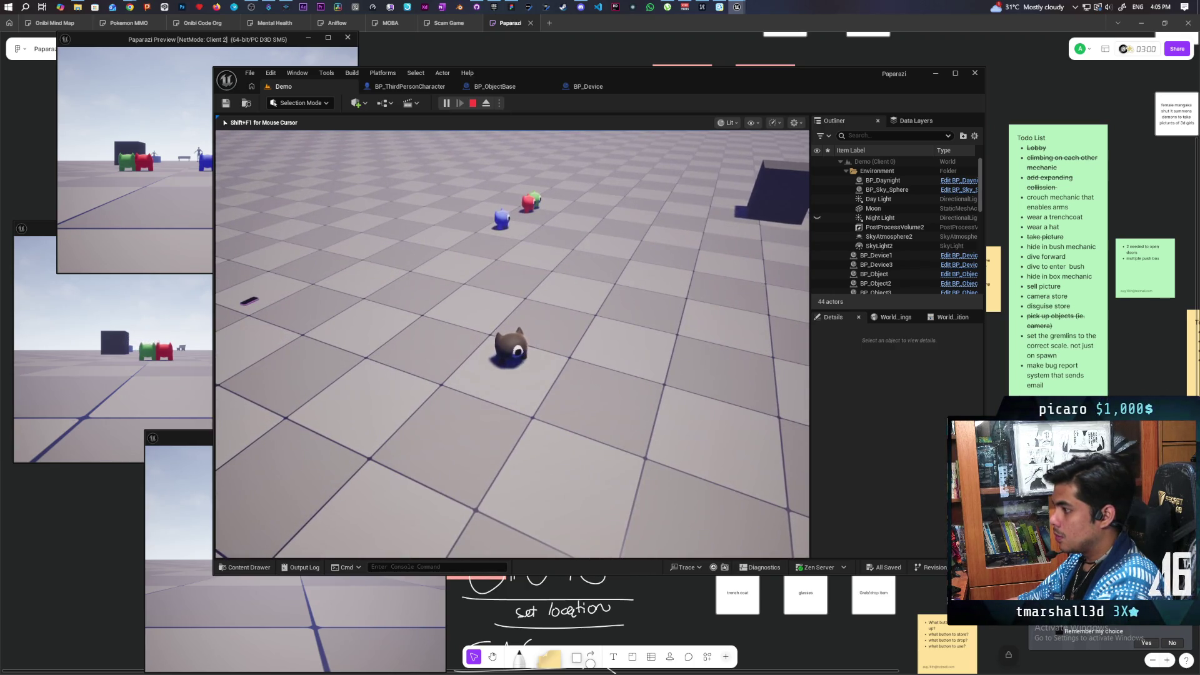
pyautogui.press('e')
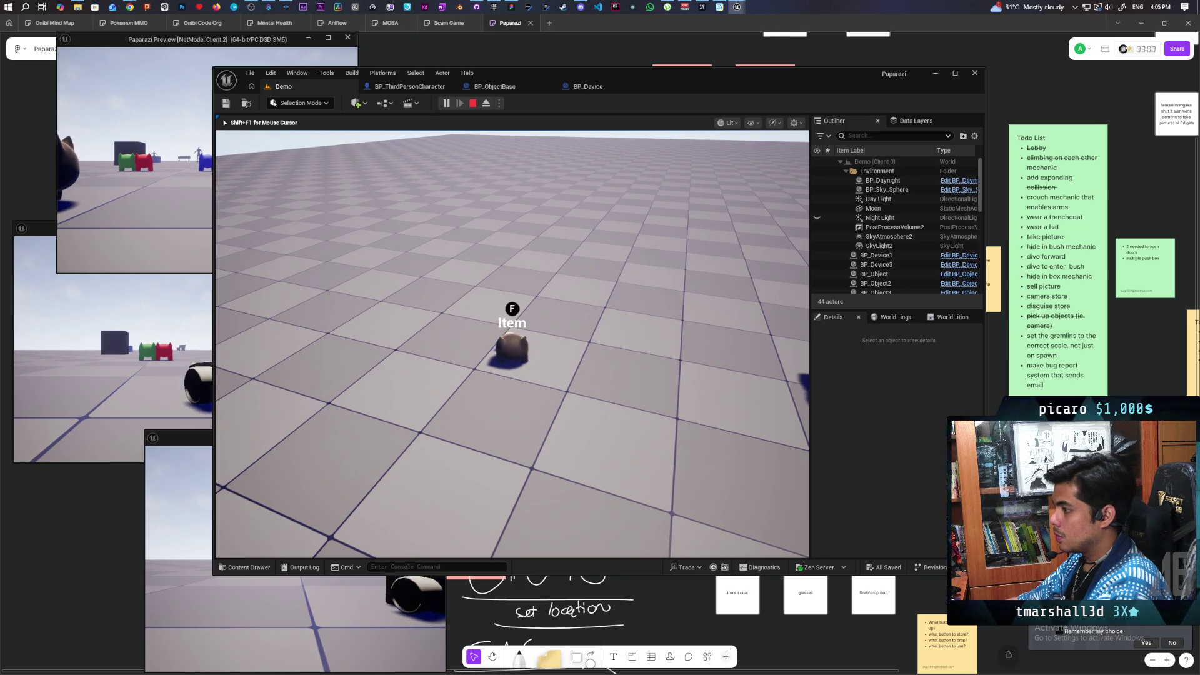
pyautogui.press('e')
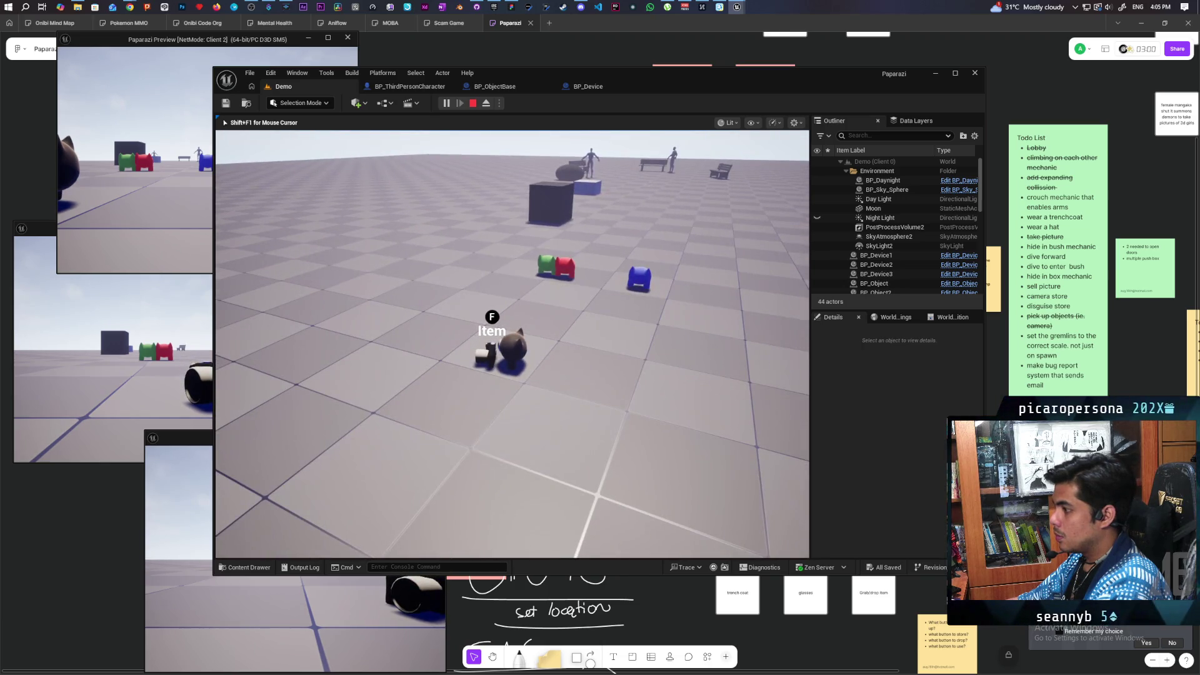
pyautogui.press('f')
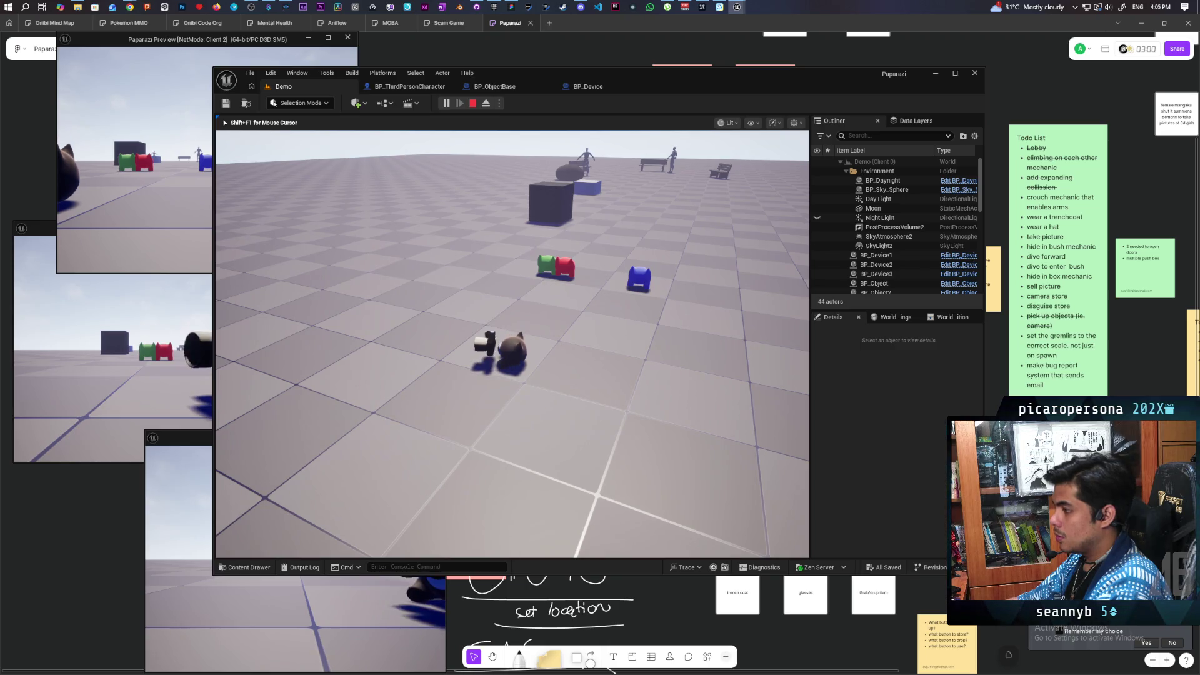
pyautogui.press('e')
pyautogui.press('g')
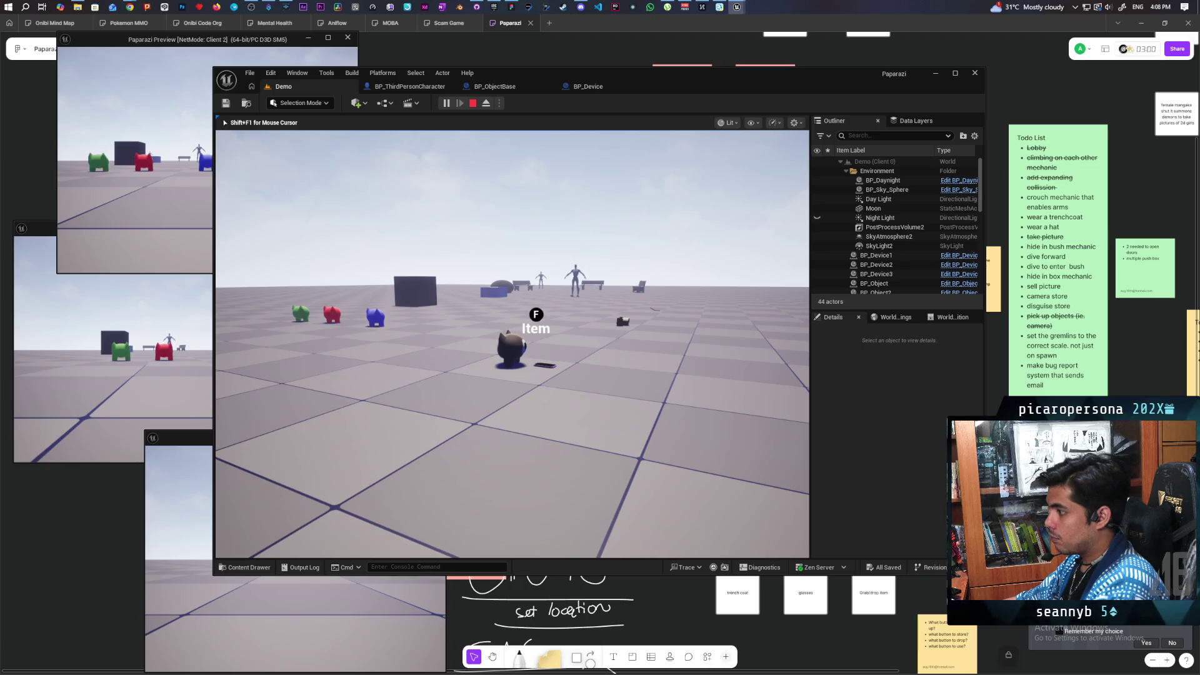
# Retake the camera, walk to the gremlins and bench, raise the phone camera, then end play.
pyautogui.press('w')
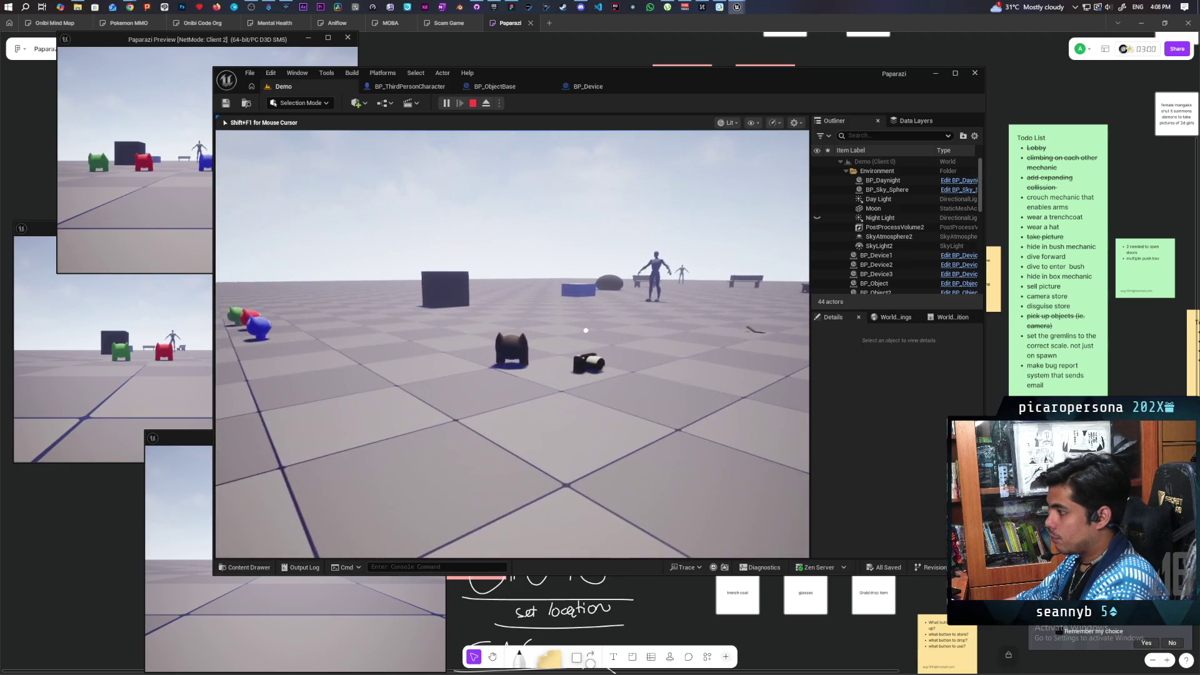
pyautogui.press('f')
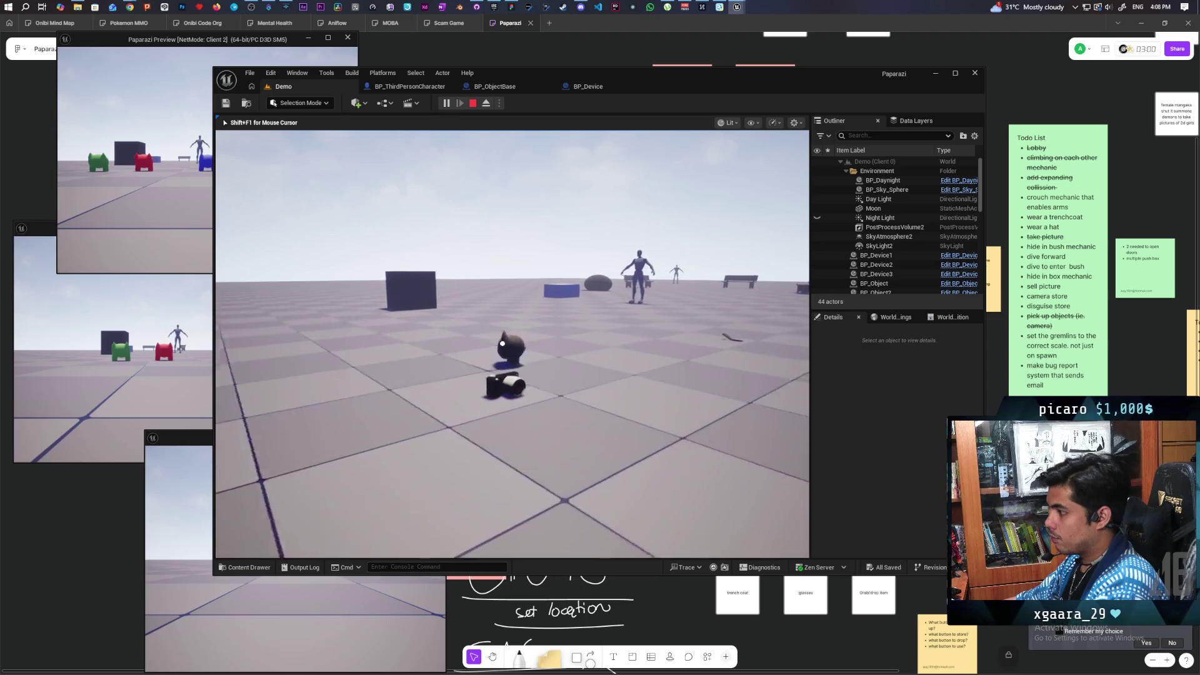
pyautogui.press('w')
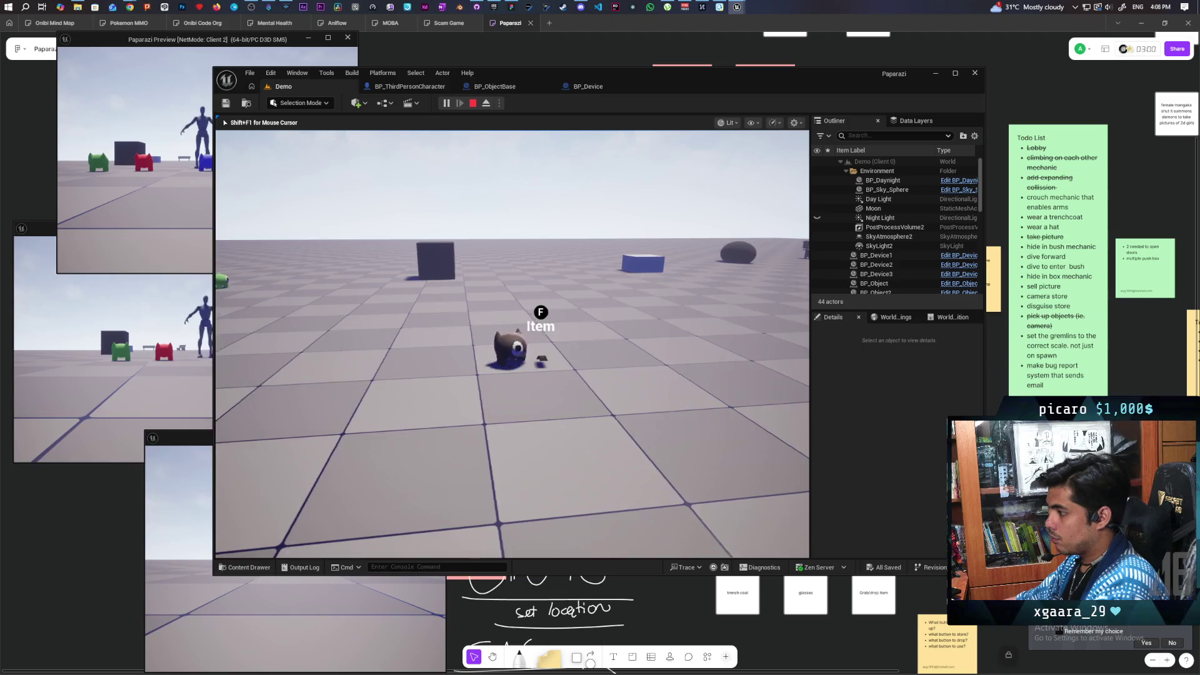
pyautogui.press('f')
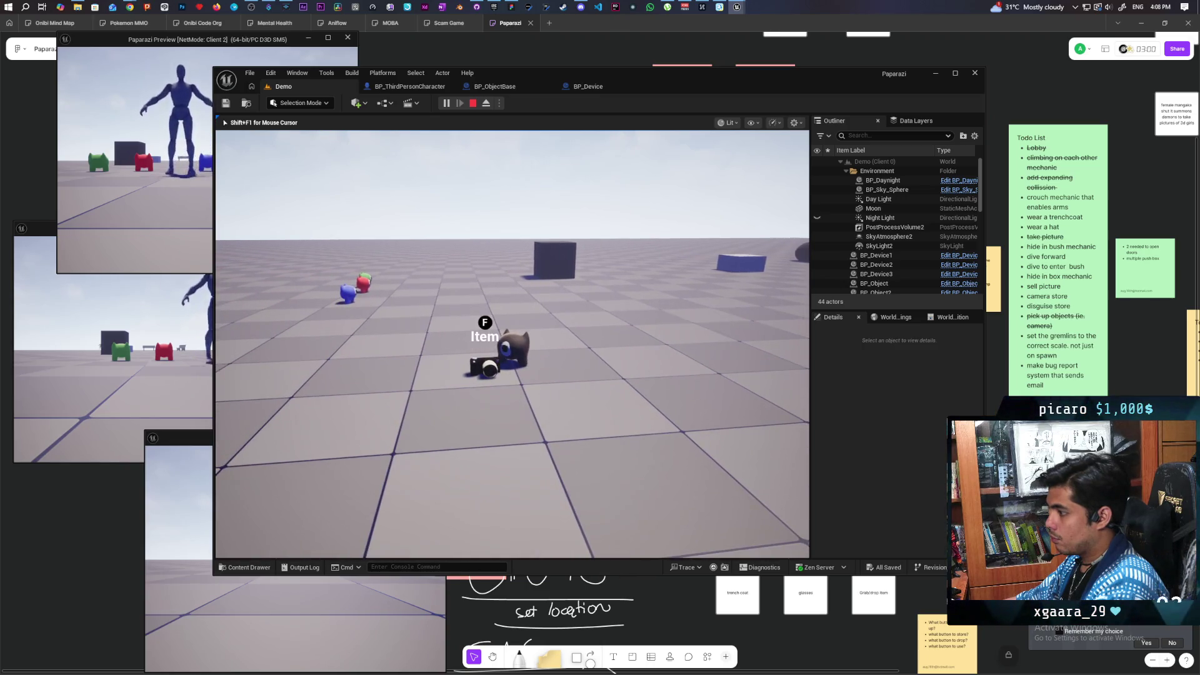
pyautogui.press('f')
pyautogui.press('w')
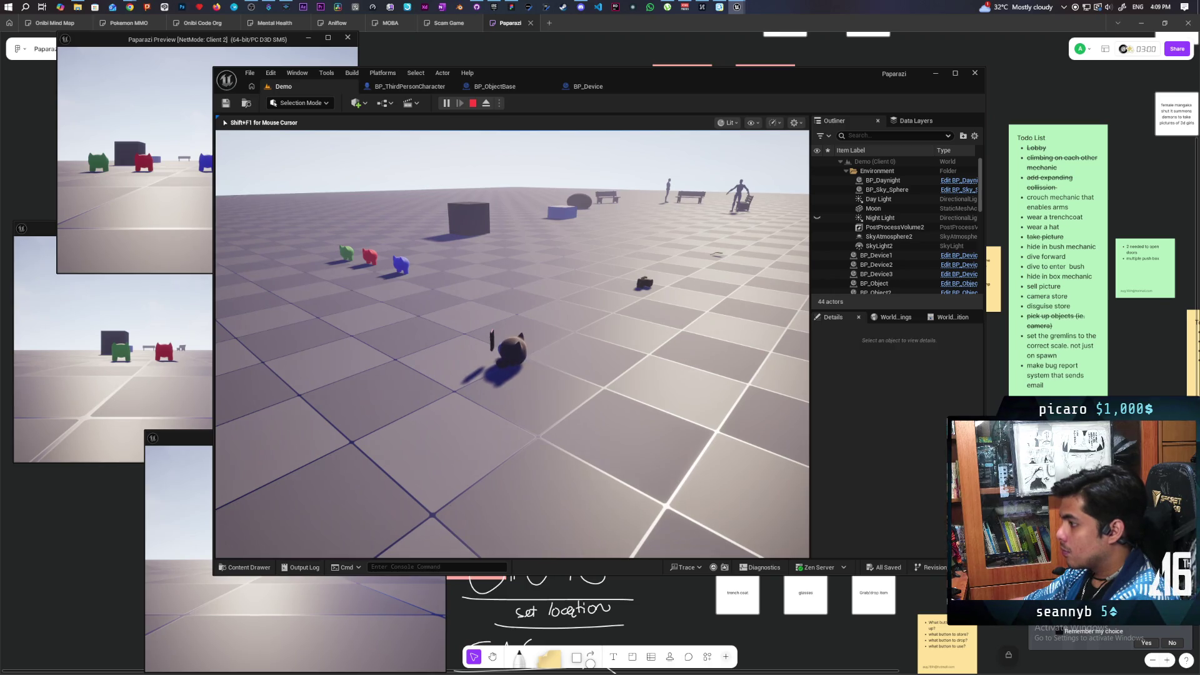
pyautogui.press('w')
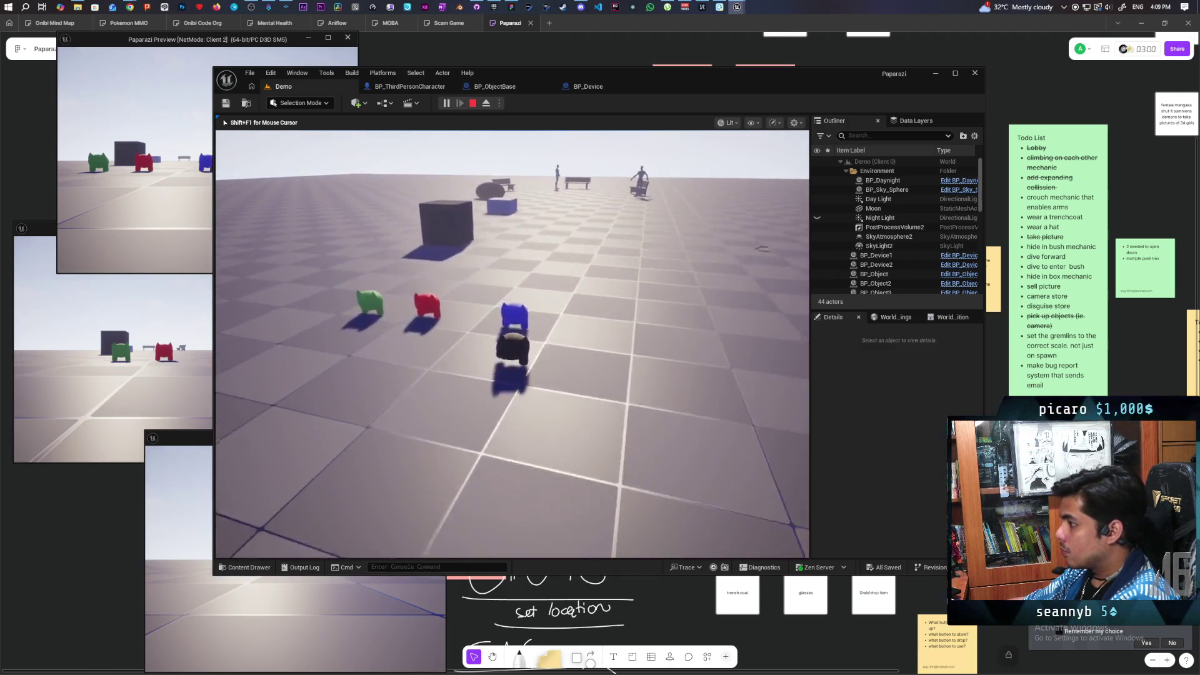
pyautogui.press('w')
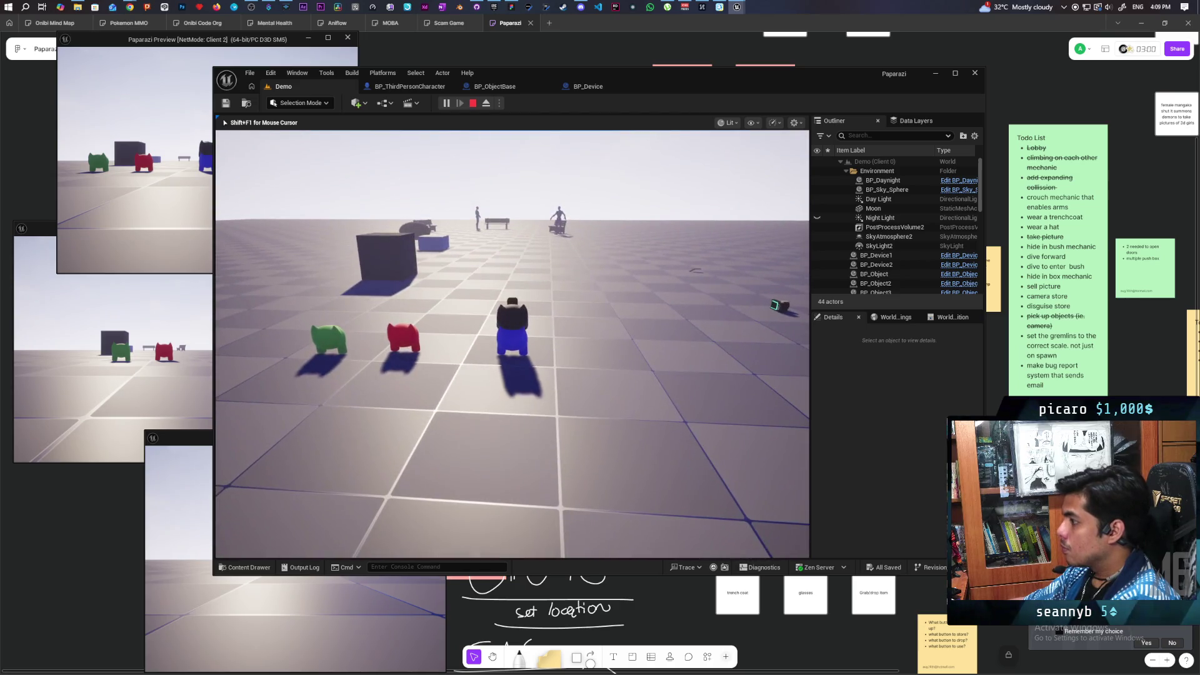
pyautogui.press('e')
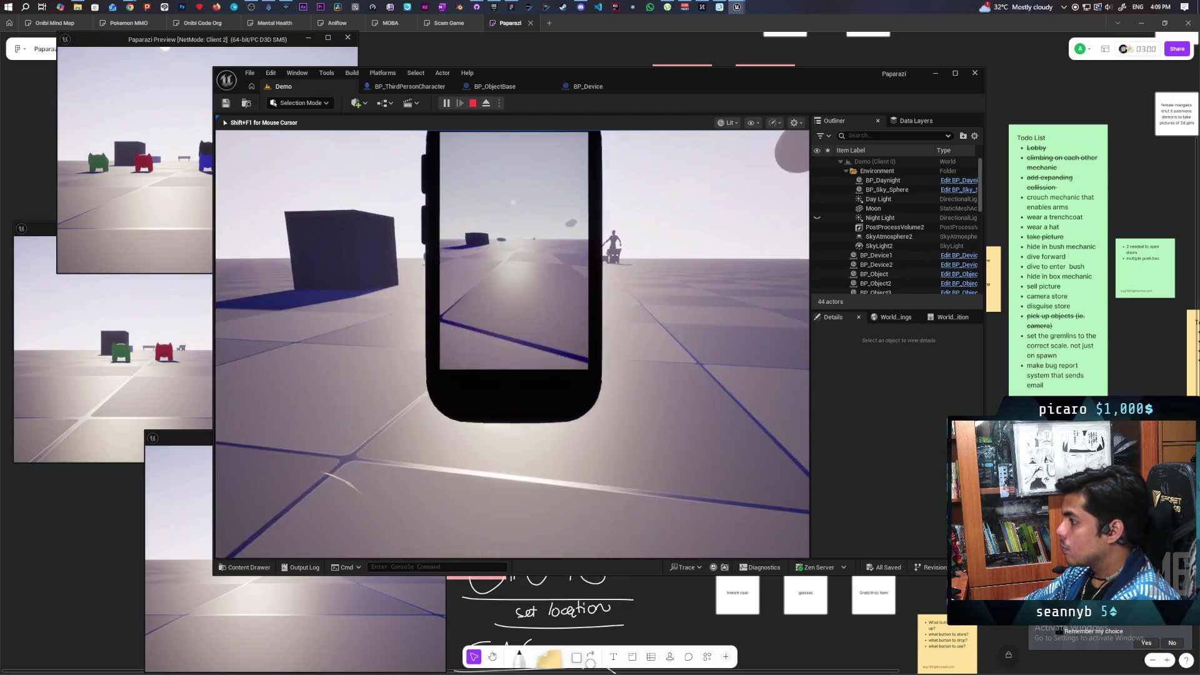
pyautogui.moveTo(513, 343)
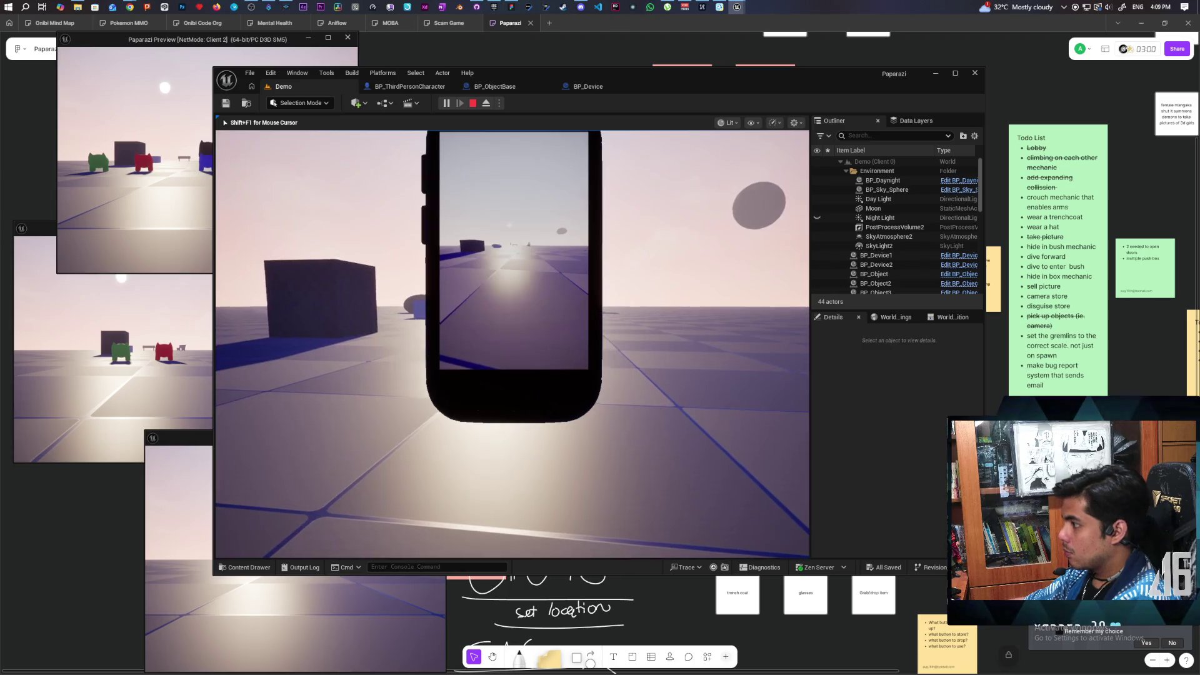
pyautogui.press('Escape')
pyautogui.doubleClick(877, 274)
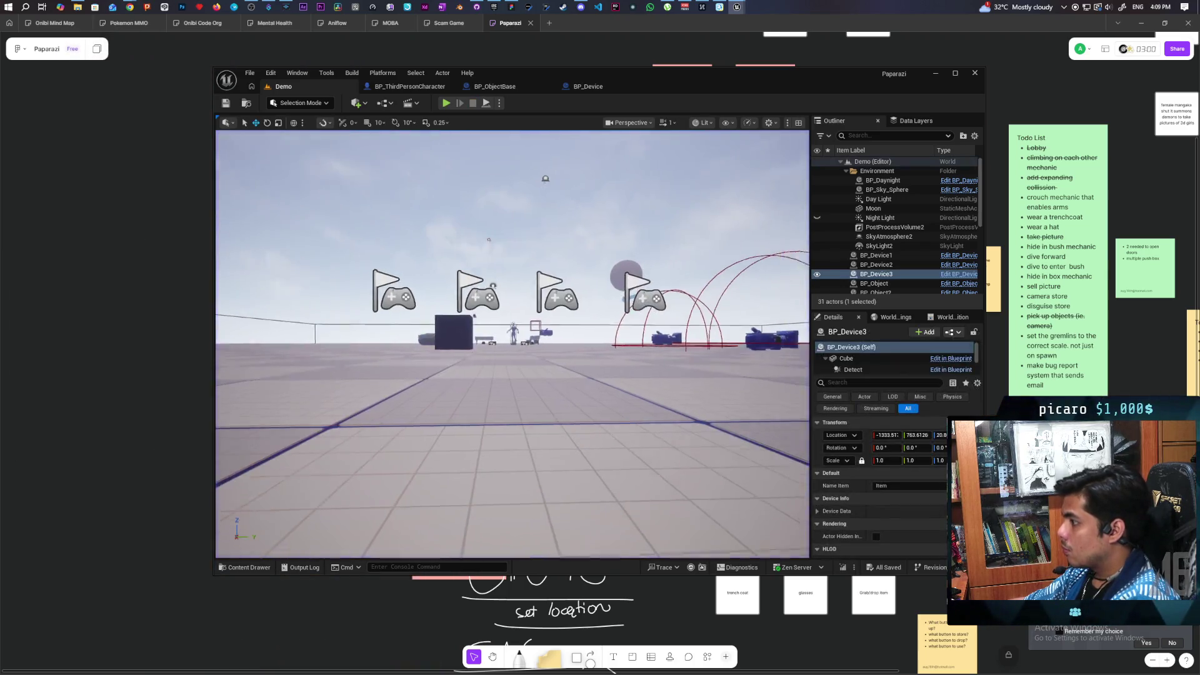
# Drag the SmartPhone mesh from the Content Drawer into the level beside BP_Device3 and frame it.
pyautogui.moveTo(512, 344)
pyautogui.mouseDown()
pyautogui.moveTo(494, 288)
pyautogui.moveTo(494, 337)
pyautogui.moveTo(487, 313)
pyautogui.mouseUp()
pyautogui.moveTo(594, 437); pyautogui.dragTo(607, 439)
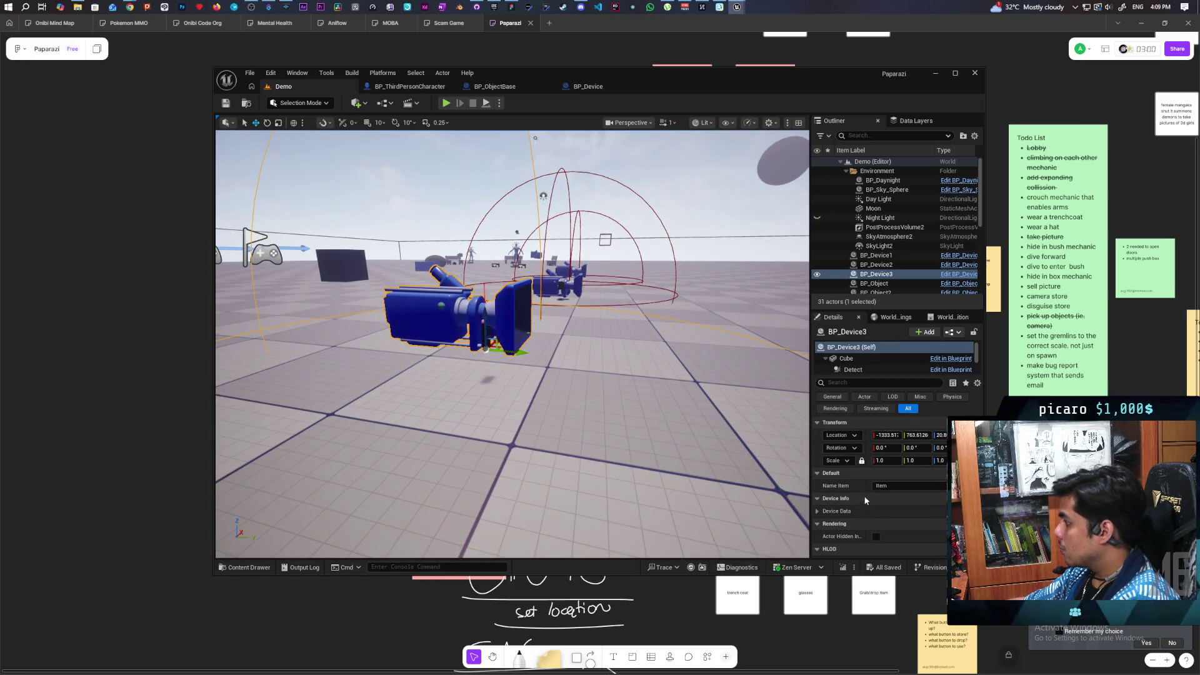
pyautogui.click(846, 360)
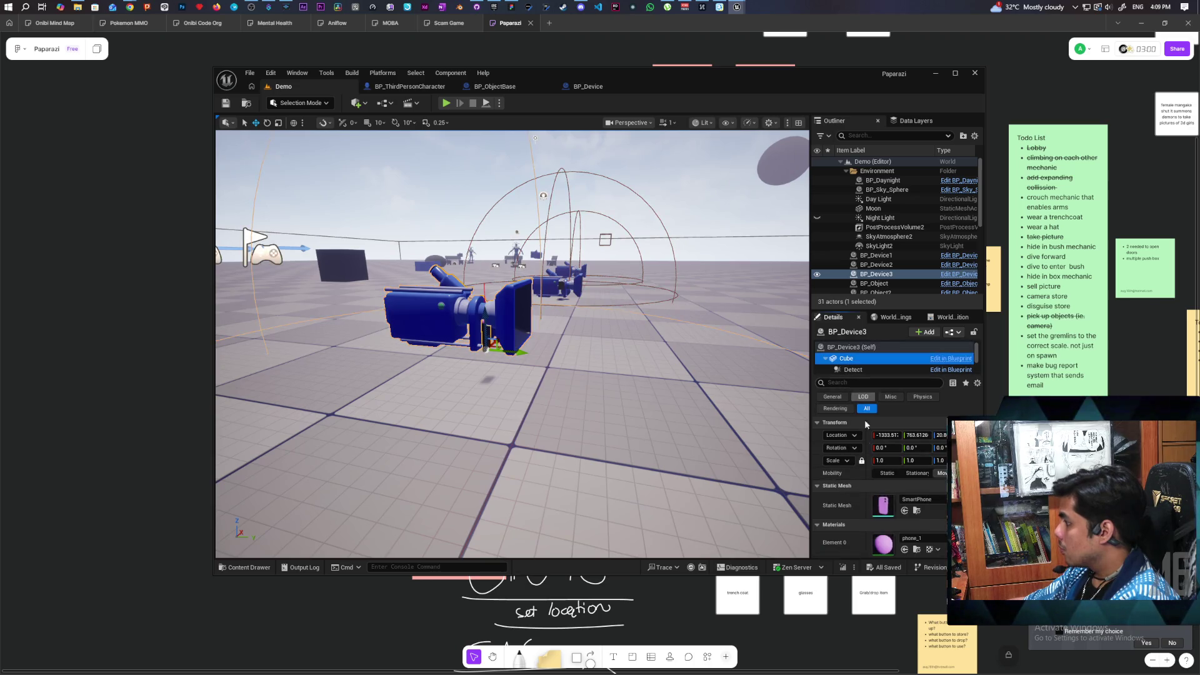
pyautogui.click(917, 511)
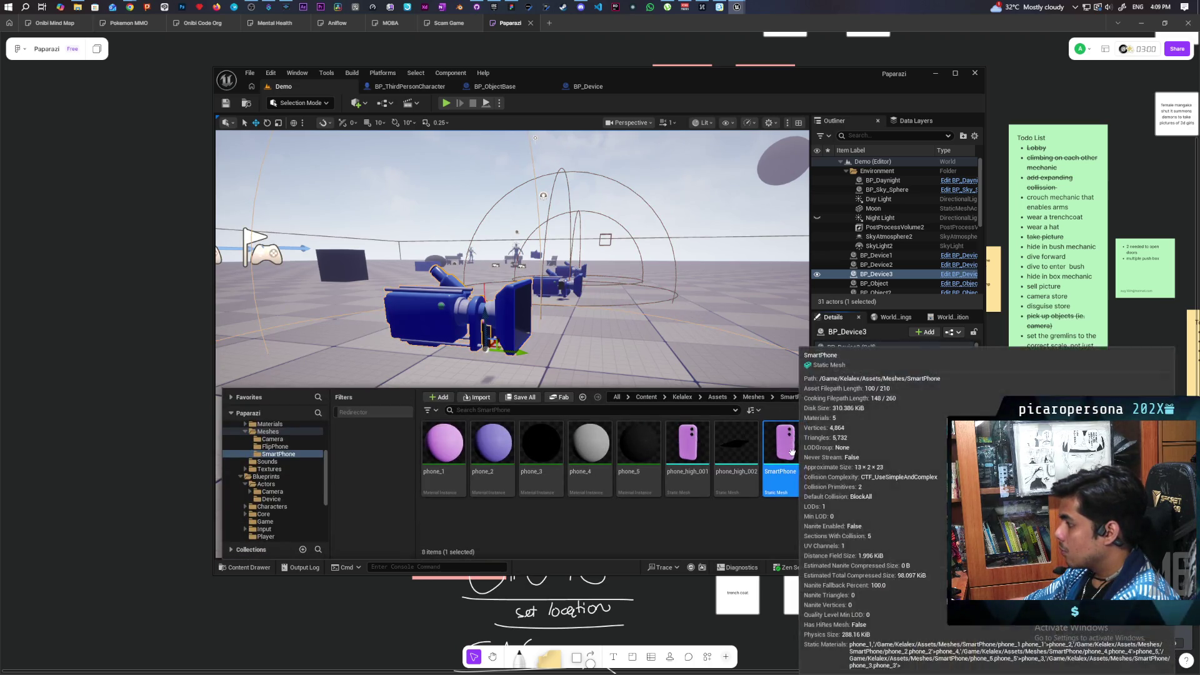
pyautogui.hotkey('ctrl', 'space')
pyautogui.moveTo(776, 319); pyautogui.dragTo(776, 320)
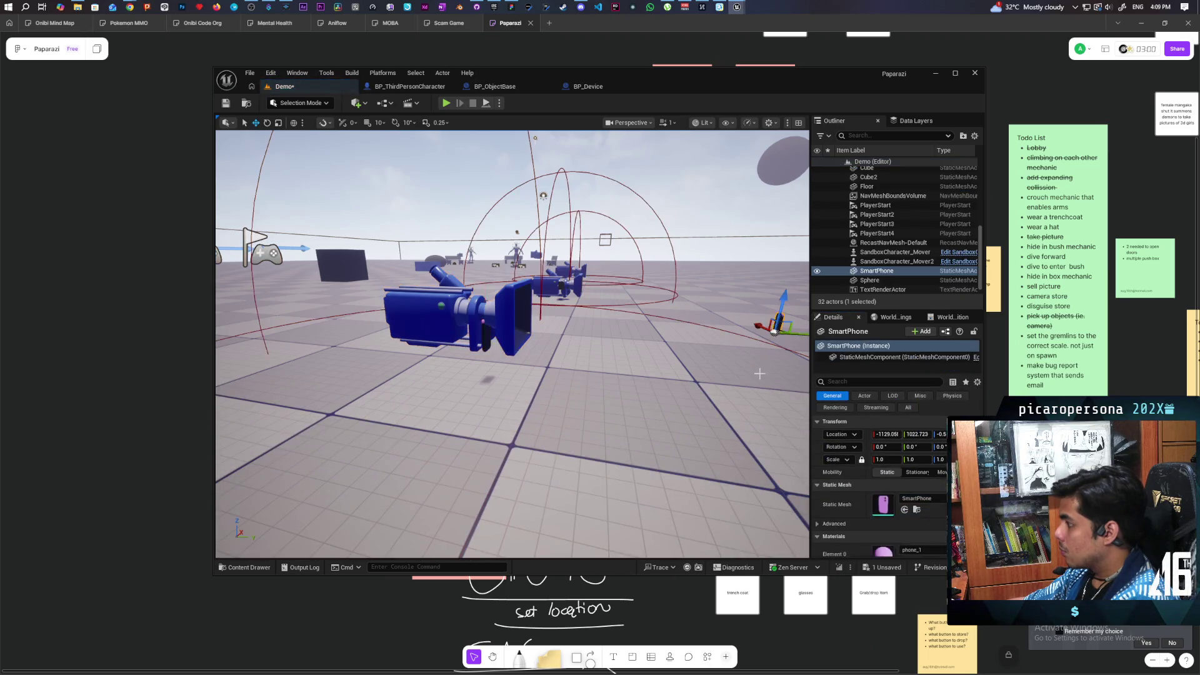
pyautogui.press('f')
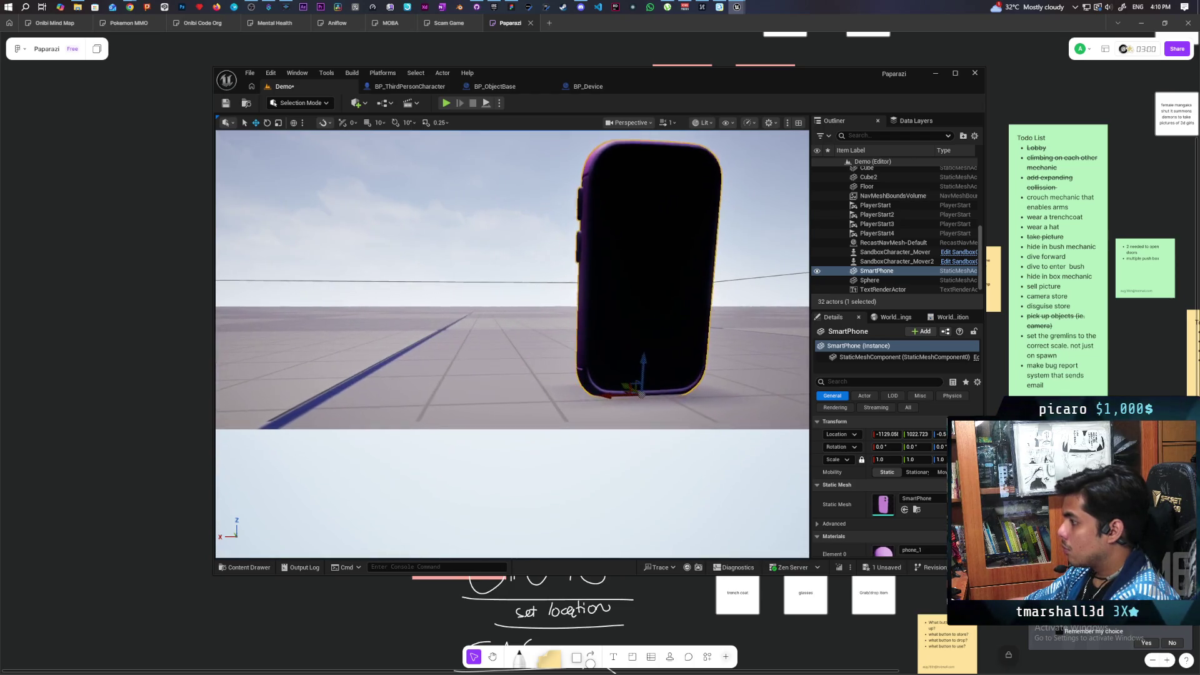
pyautogui.click(304, 103)
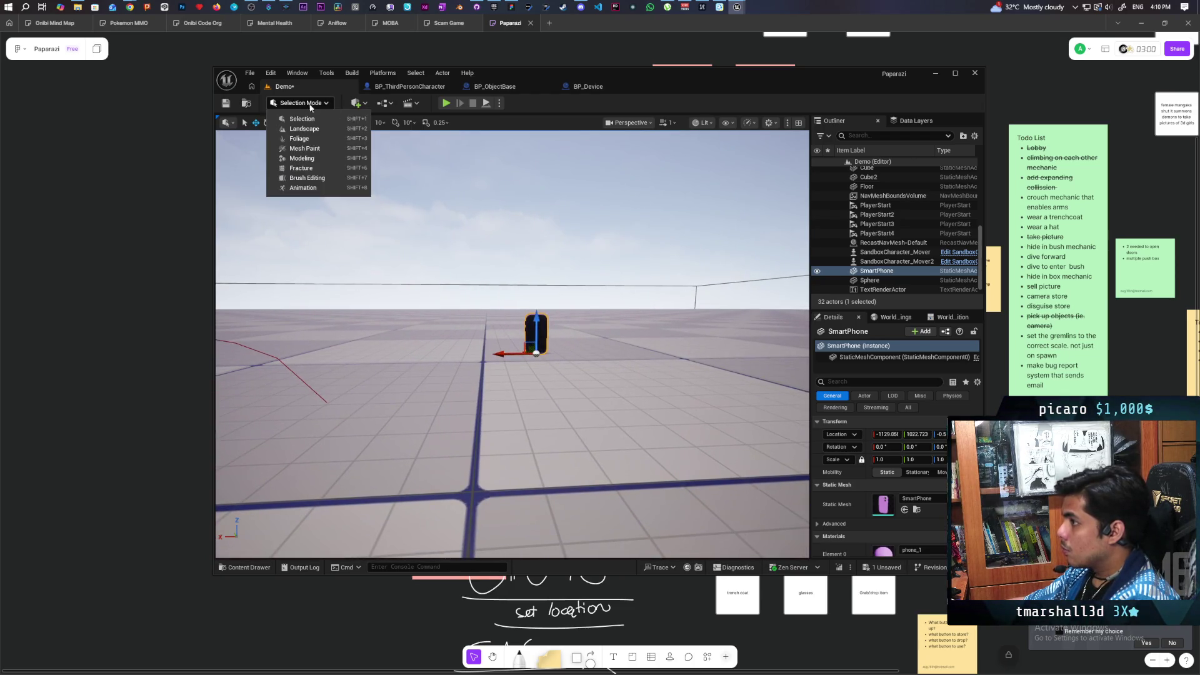
# Raise the SmartPhone mesh's pivot about 9.7 units with Modeling Mode's Edit Pivot.
pyautogui.click(318, 160)
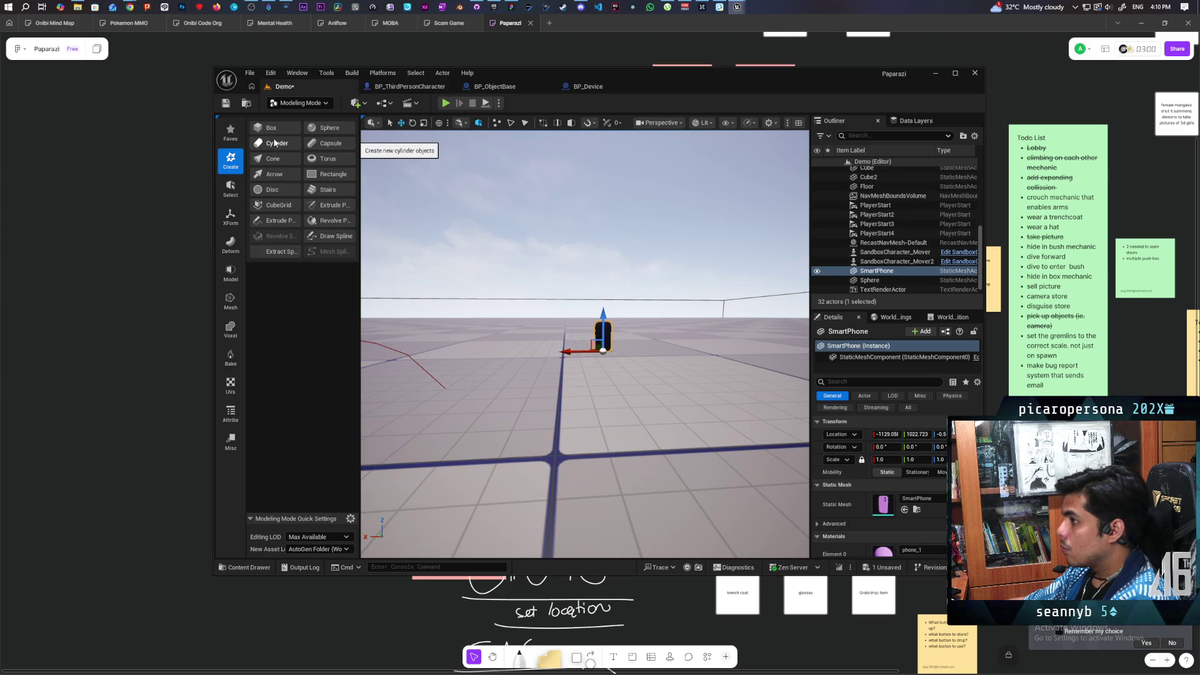
pyautogui.click(235, 219)
pyautogui.click(275, 159)
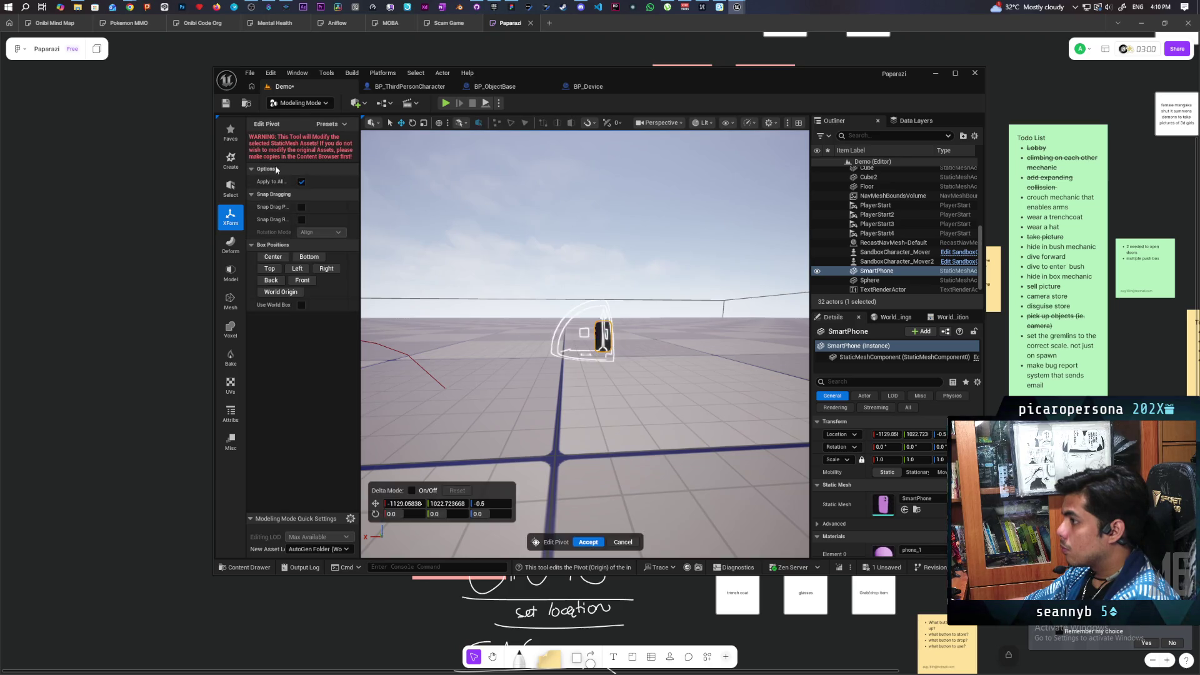
pyautogui.moveTo(604, 315); pyautogui.dragTo(603, 302)
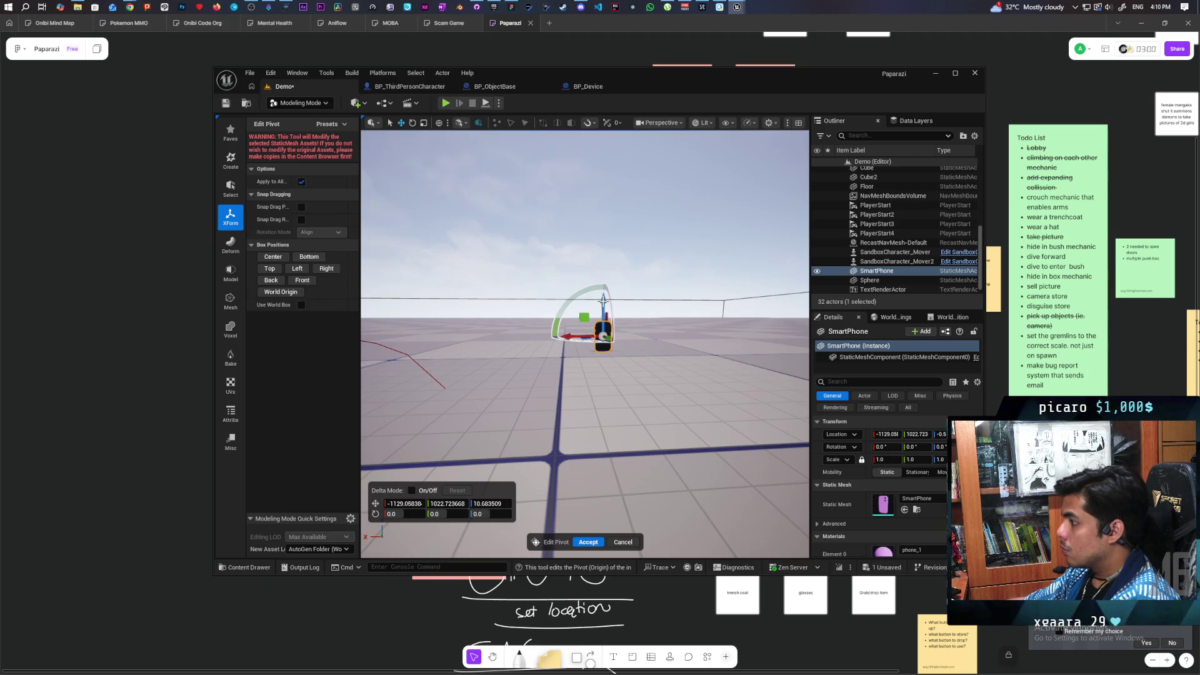
pyautogui.click(588, 541)
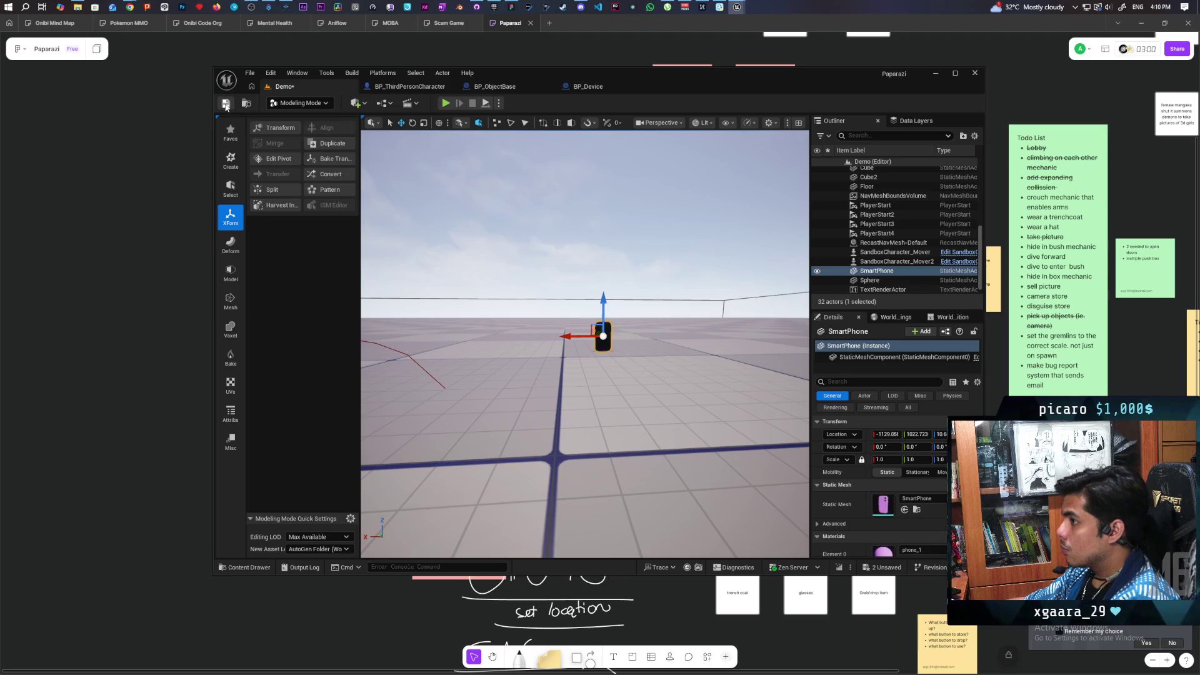
# Return to Selection Mode and delete the SmartPhone actor, leaving 31 actors.
pyautogui.click(302, 103)
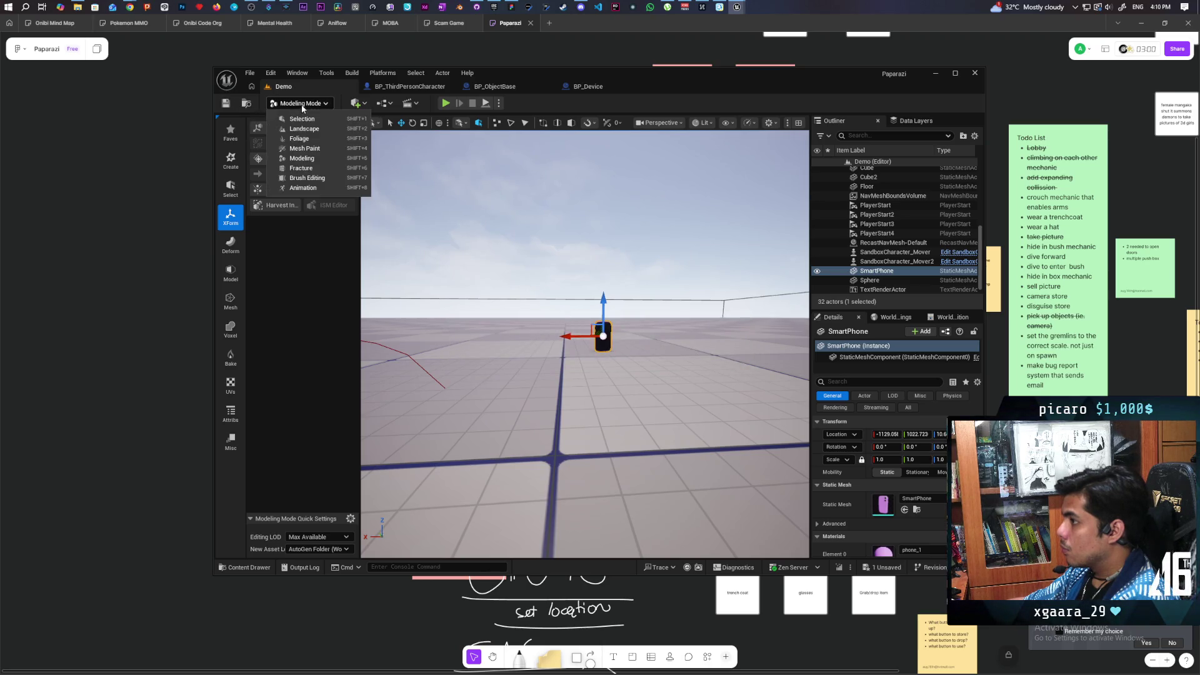
pyautogui.click(306, 123)
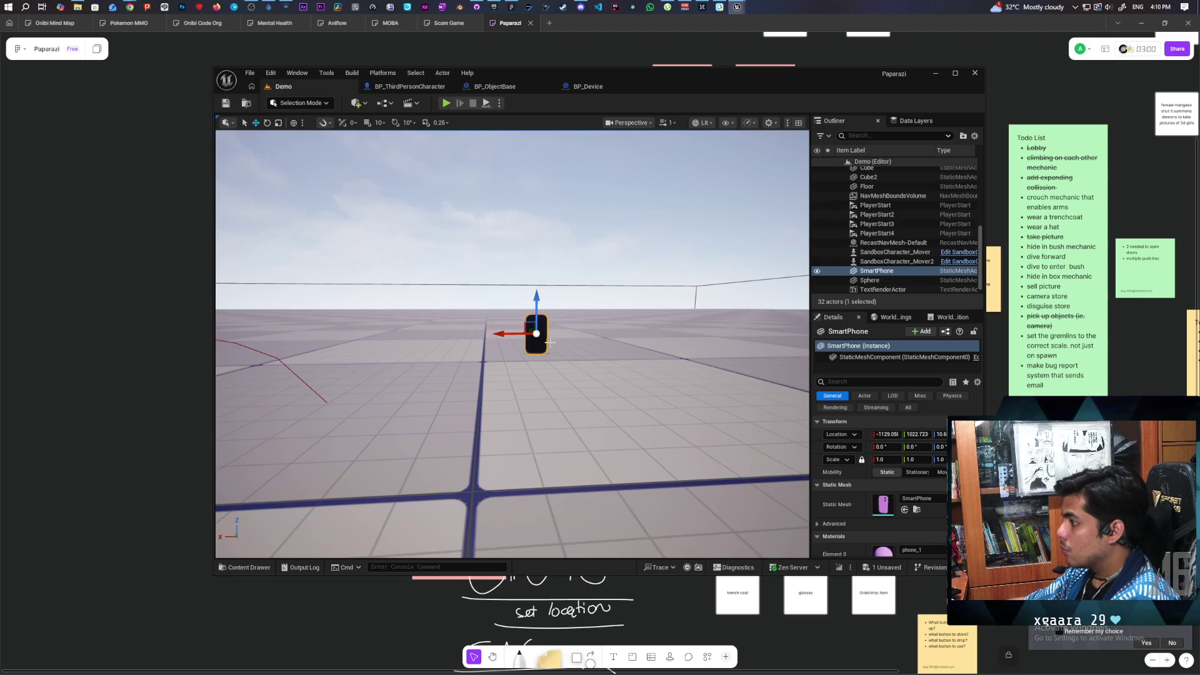
pyautogui.press('Delete')
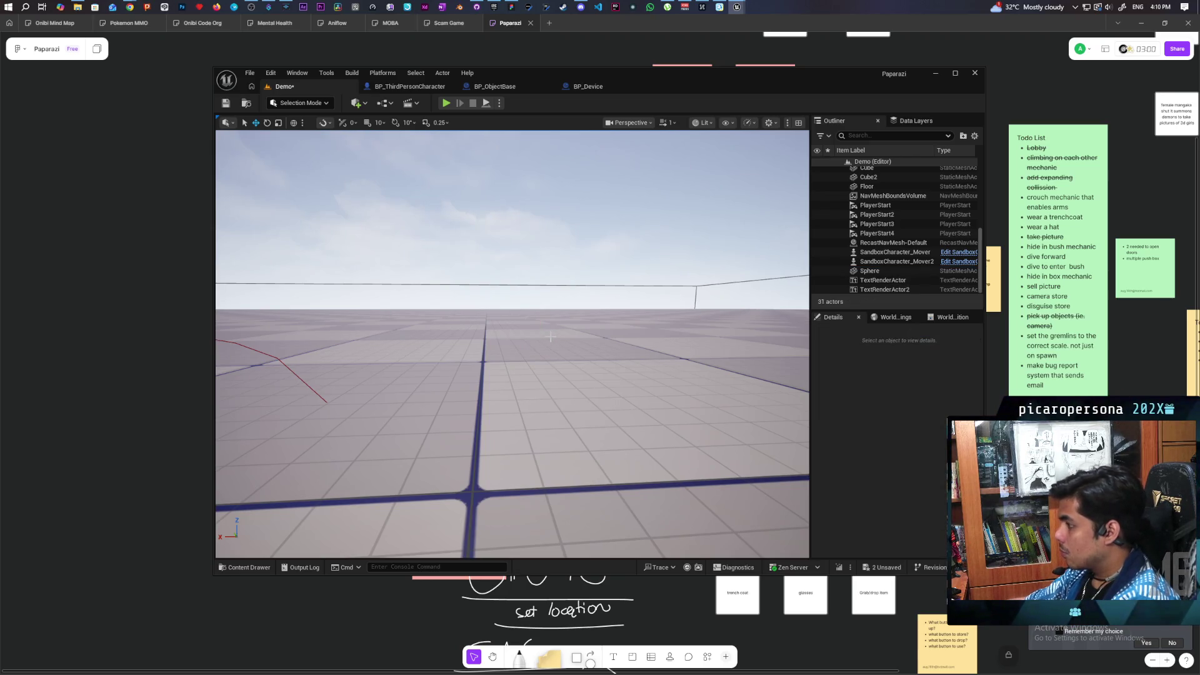
# Place a flip_phone mesh beside the blue camera device BP_Device1, frame it, and enter Modeling Mode.
pyautogui.moveTo(496, 485)
pyautogui.mouseDown()
pyautogui.moveTo(450, 426)
pyautogui.moveTo(496, 485)
pyautogui.mouseUp()
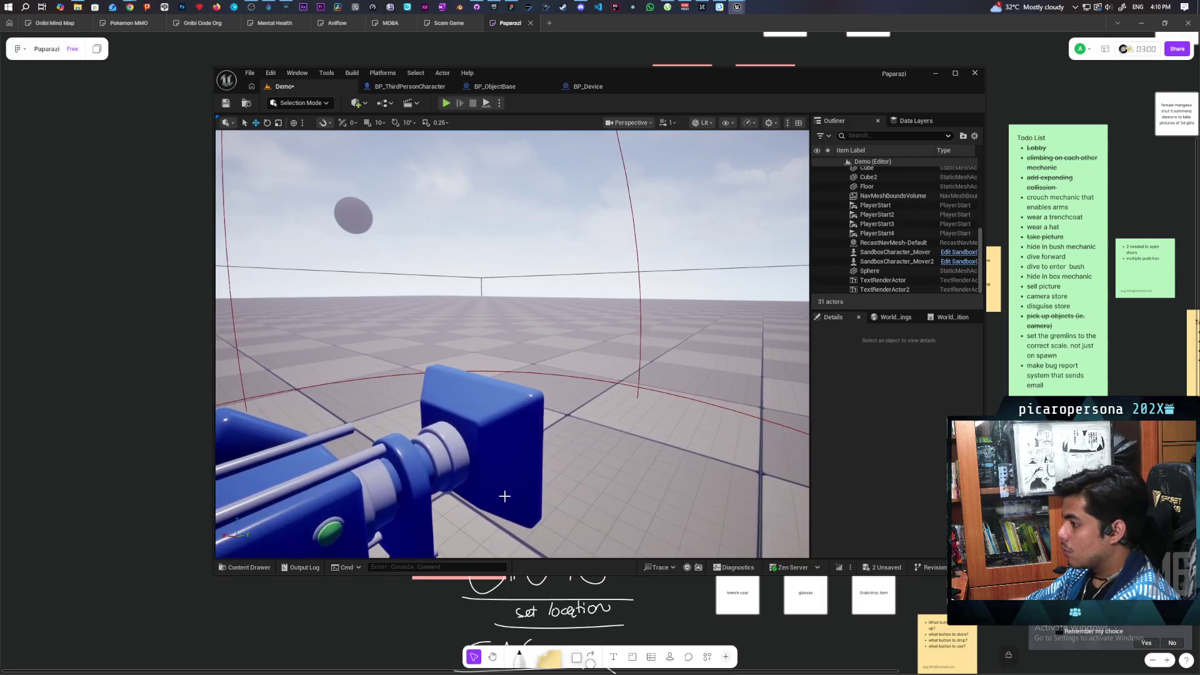
pyautogui.click(414, 497)
pyautogui.click(878, 359)
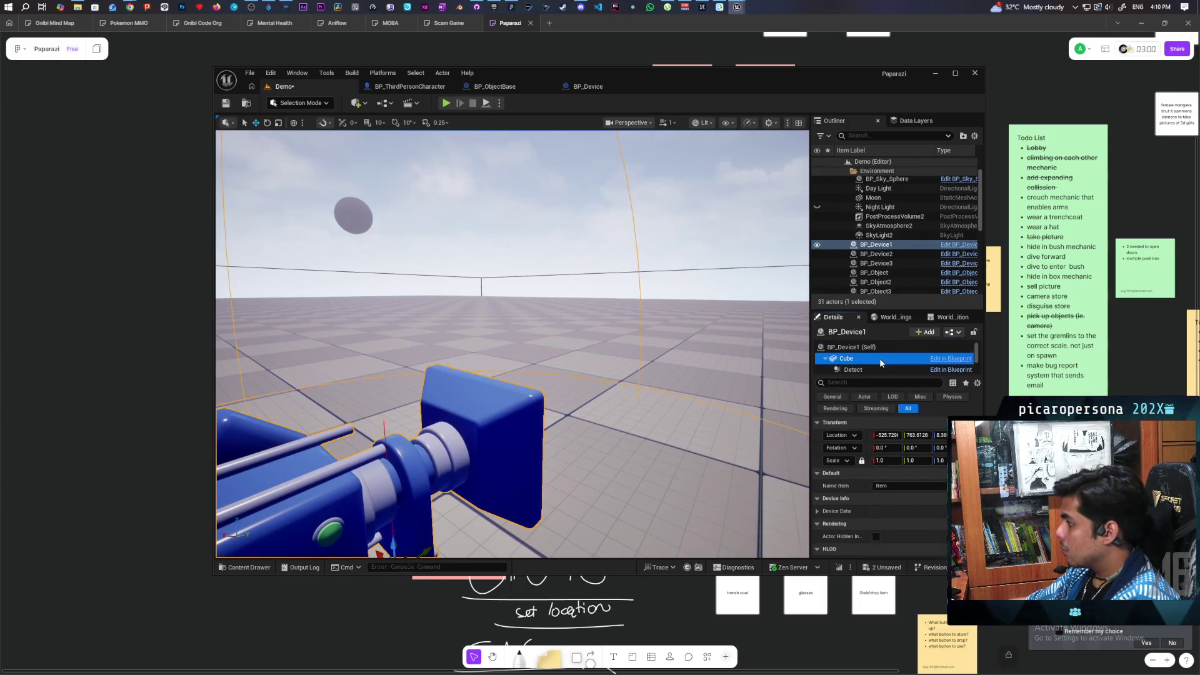
pyautogui.hotkey('ctrl', 'space')
pyautogui.moveTo(444, 447)
pyautogui.mouseDown()
pyautogui.moveTo(450, 431)
pyautogui.moveTo(613, 348)
pyautogui.moveTo(671, 349)
pyautogui.mouseUp()
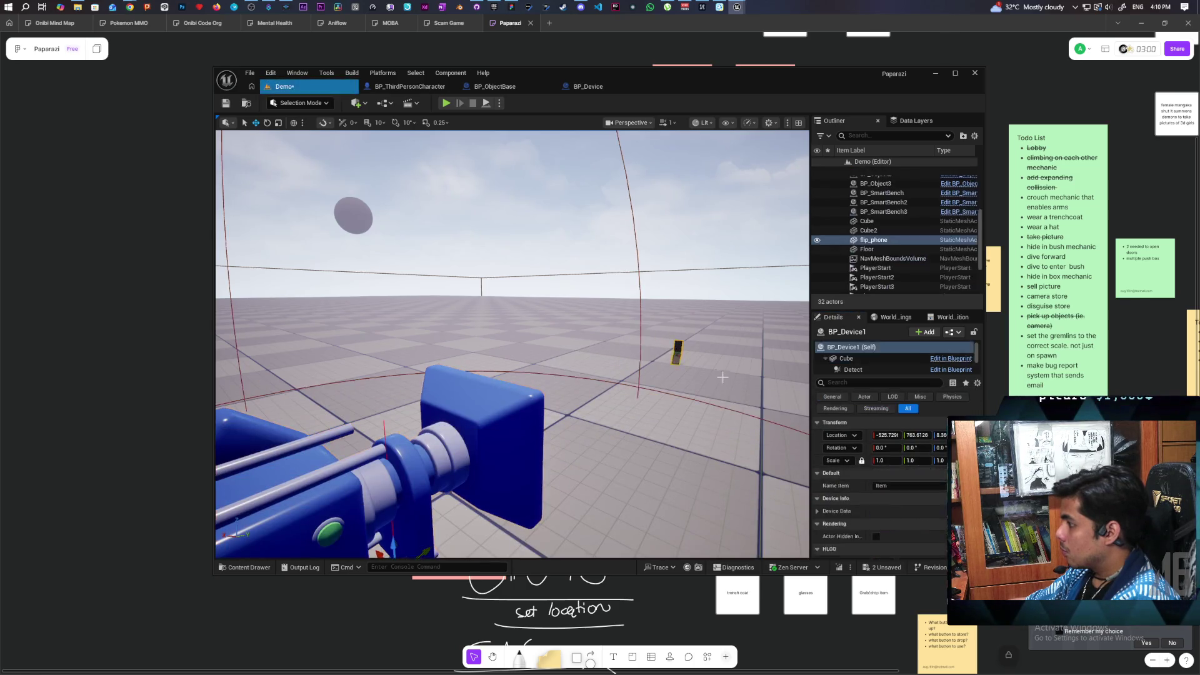
pyautogui.press('f')
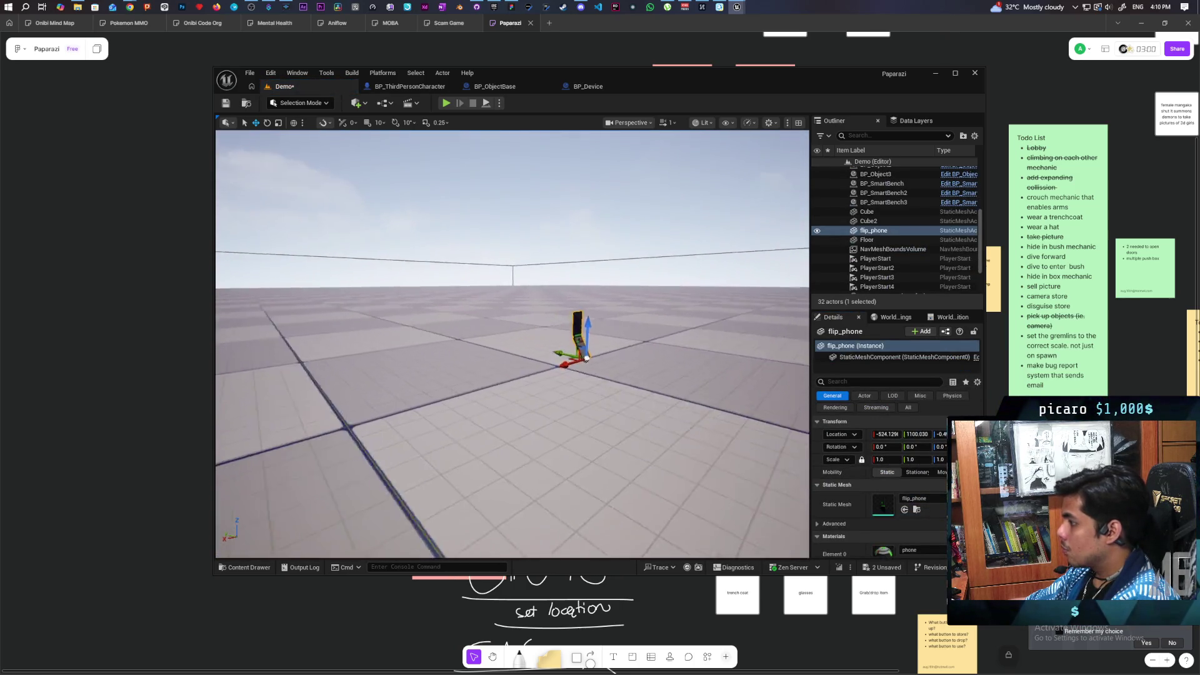
pyautogui.press('w')
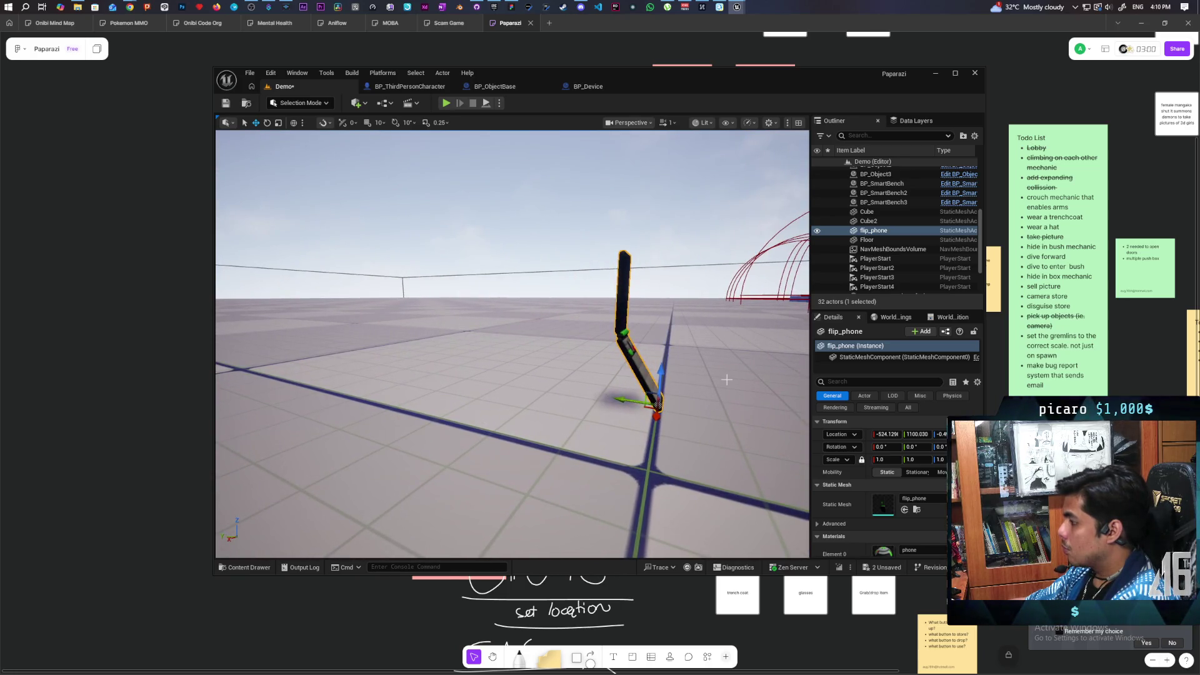
pyautogui.click(311, 103)
pyautogui.click(314, 157)
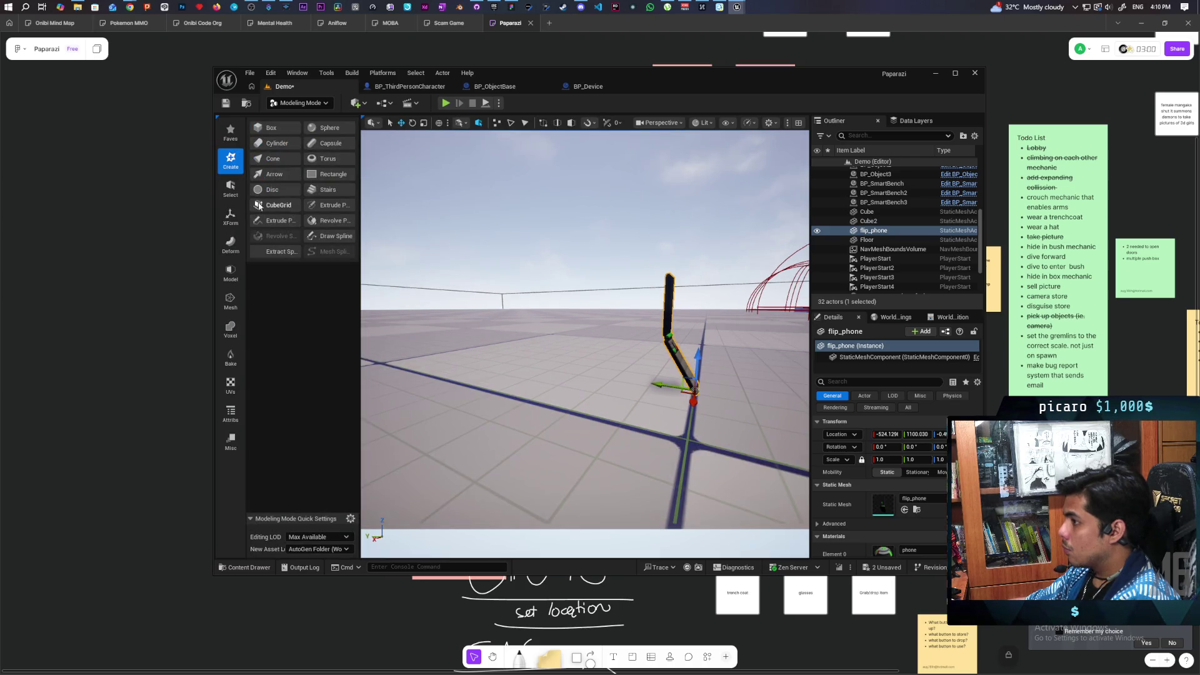
# Move the flip_phone mesh's pivot up onto its hinge with XForm Edit Pivot.
pyautogui.click(231, 216)
pyautogui.click(275, 142)
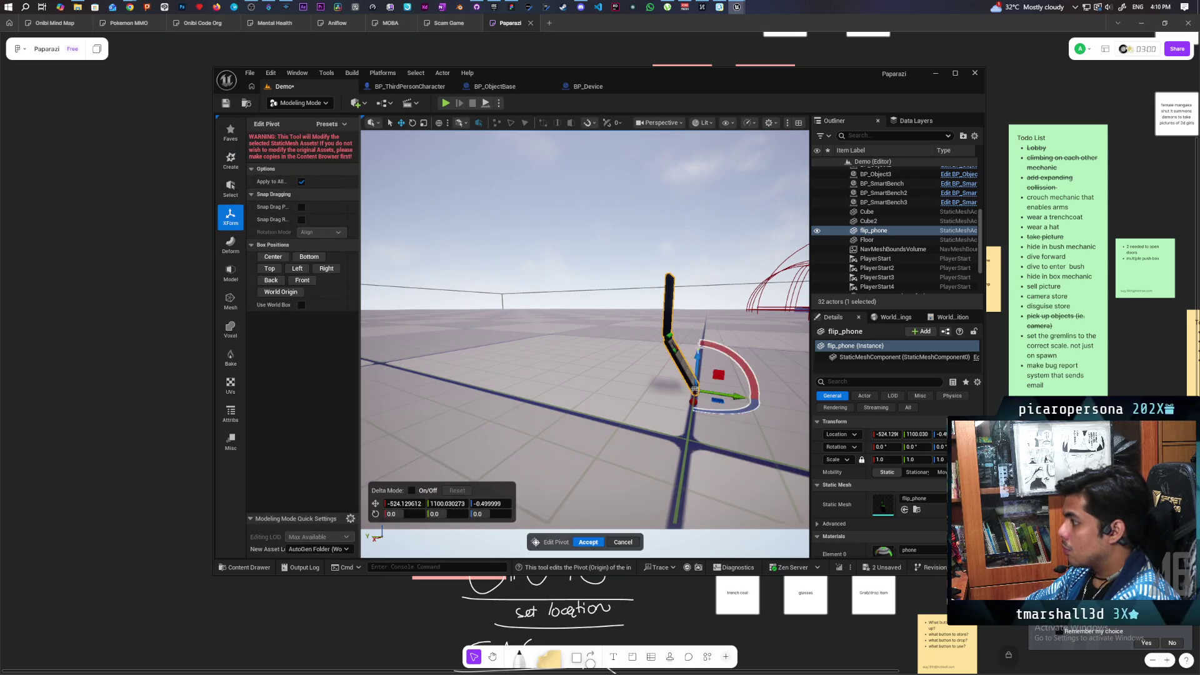
pyautogui.moveTo(696, 344)
pyautogui.mouseDown()
pyautogui.moveTo(703, 301)
pyautogui.moveTo(725, 335)
pyautogui.moveTo(642, 351)
pyautogui.moveTo(534, 420)
pyautogui.mouseUp()
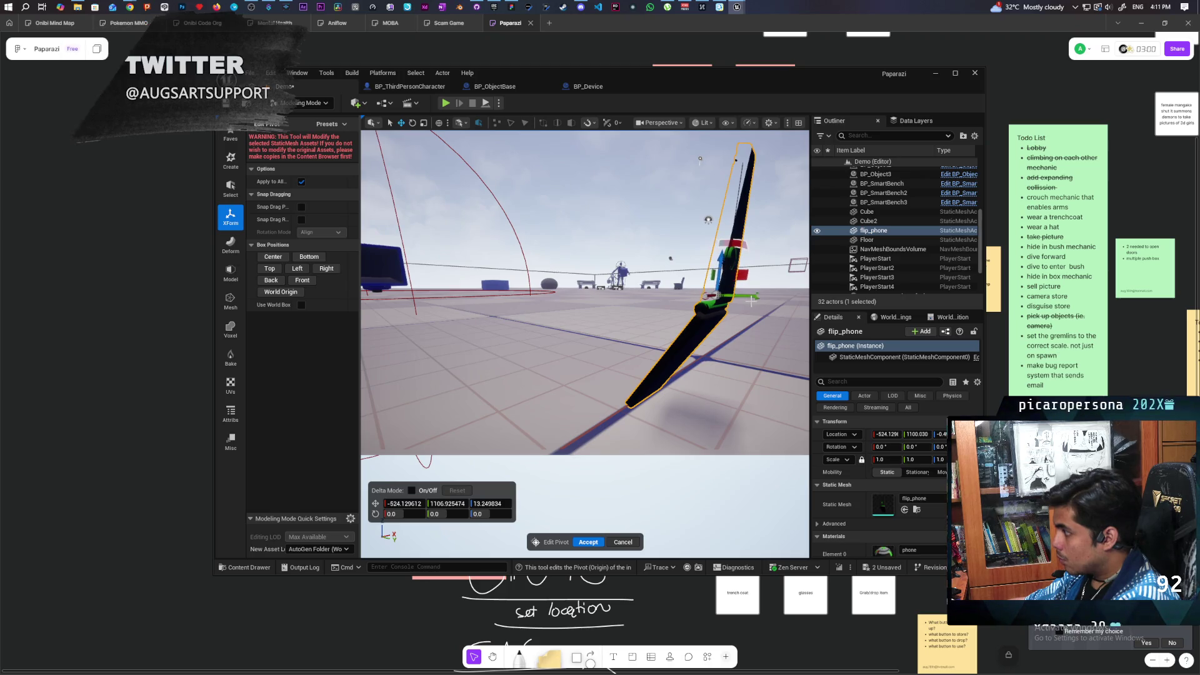
pyautogui.moveTo(709, 294); pyautogui.dragTo(721, 266)
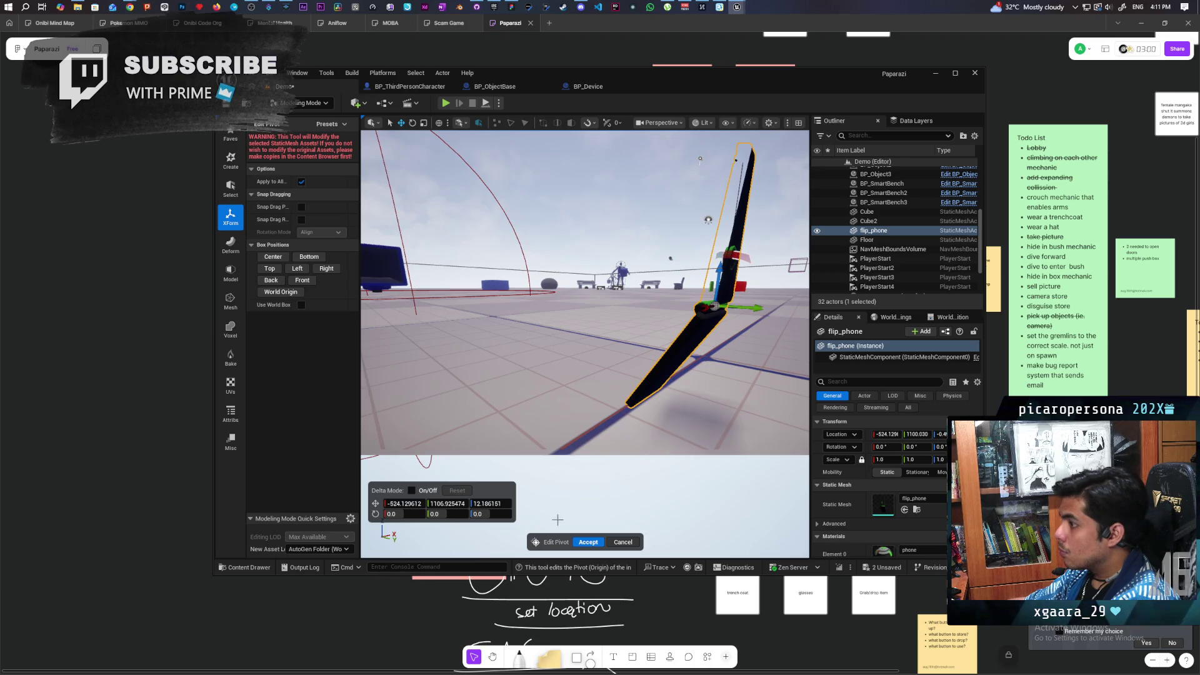
pyautogui.click(582, 541)
# Return to Selection Mode, save the level, and delete the flip_phone actor.
pyautogui.click(300, 103)
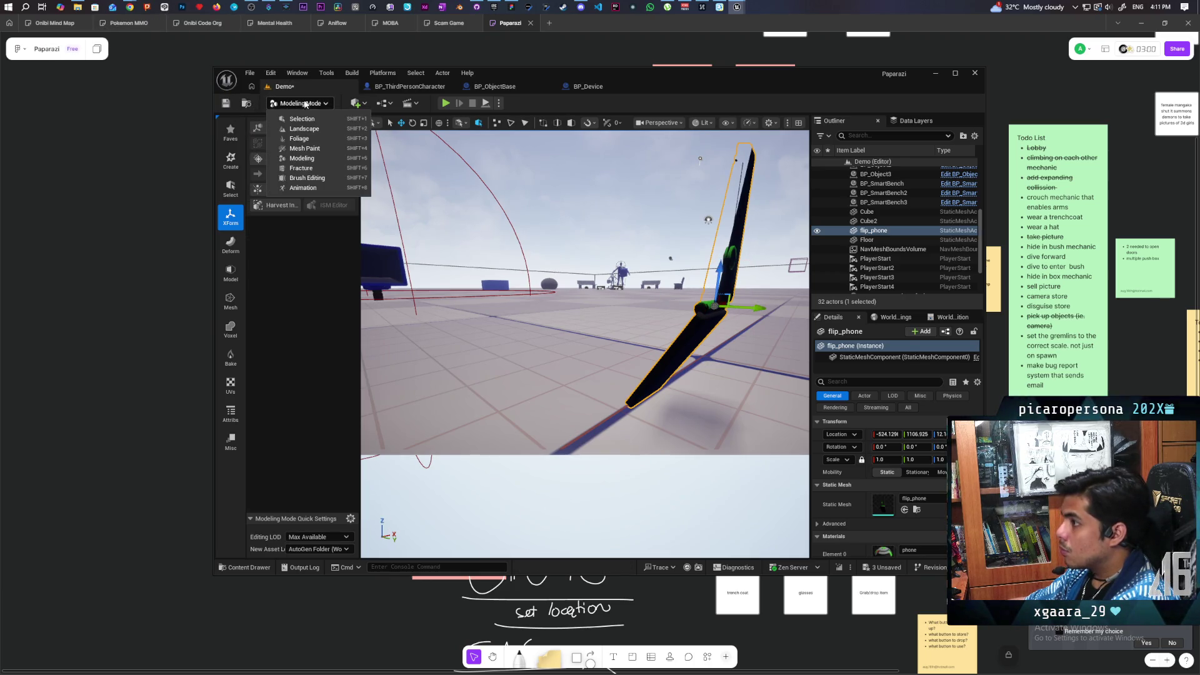
pyautogui.click(302, 118)
pyautogui.hotkey('ctrl', 's')
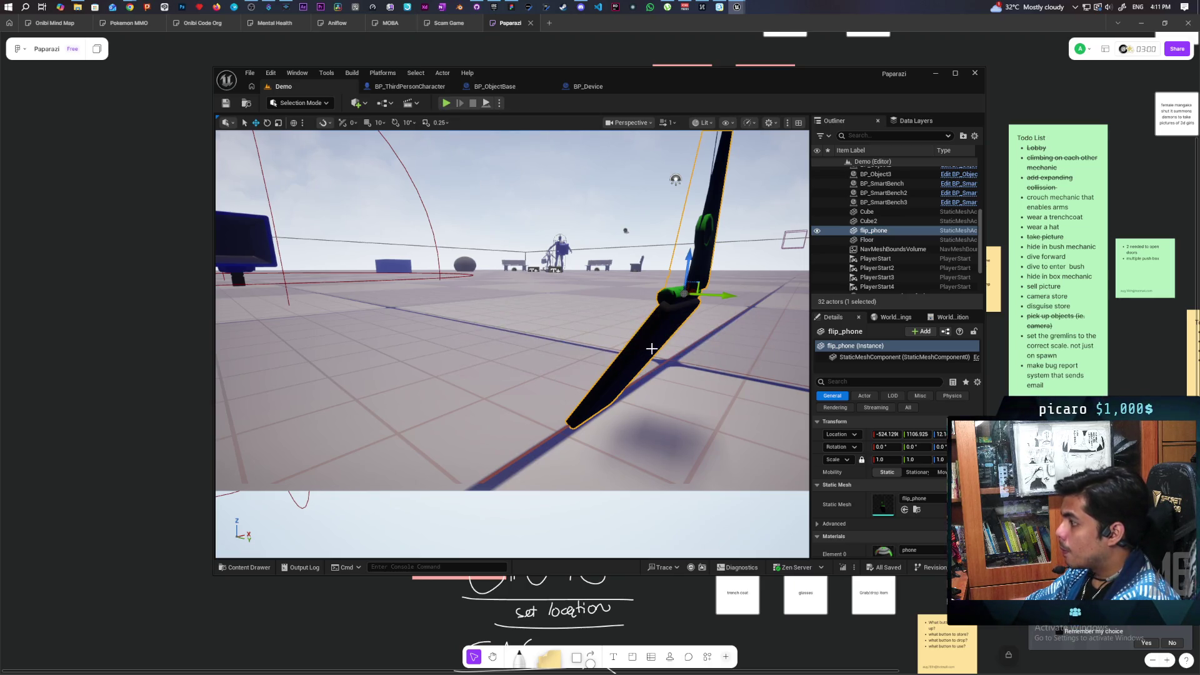
pyautogui.press('Delete')
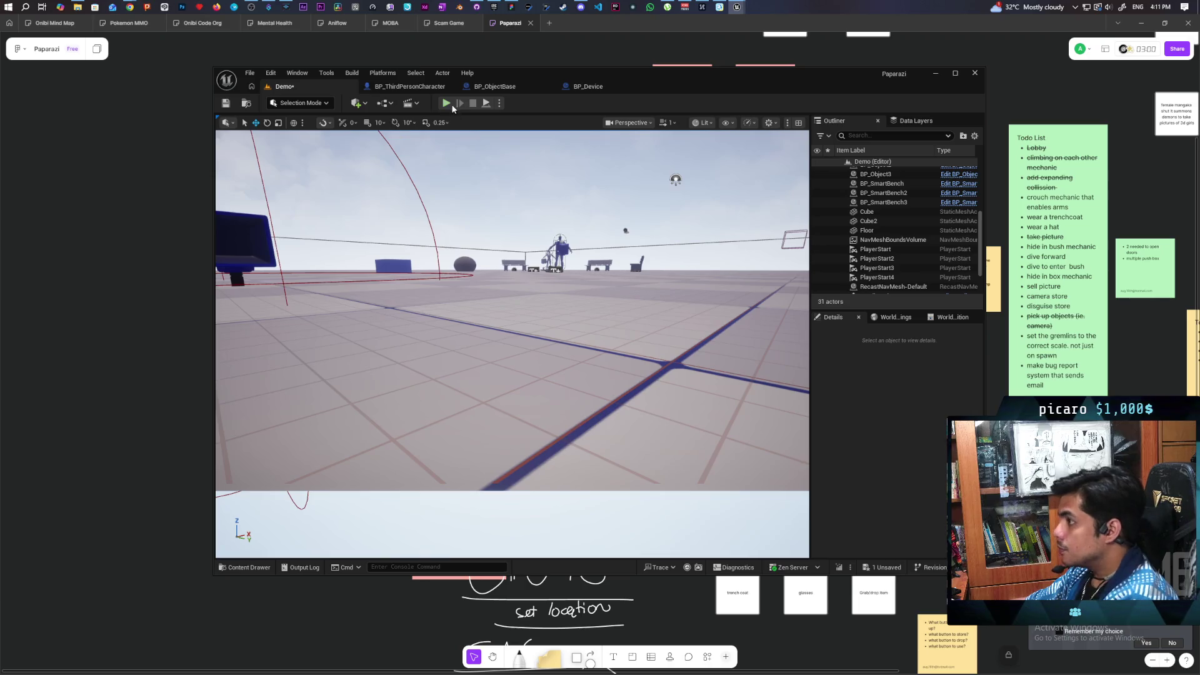
# Play a multiplayer session picking up the camera device, stop it, and switch to BP_Device.
pyautogui.click(447, 104)
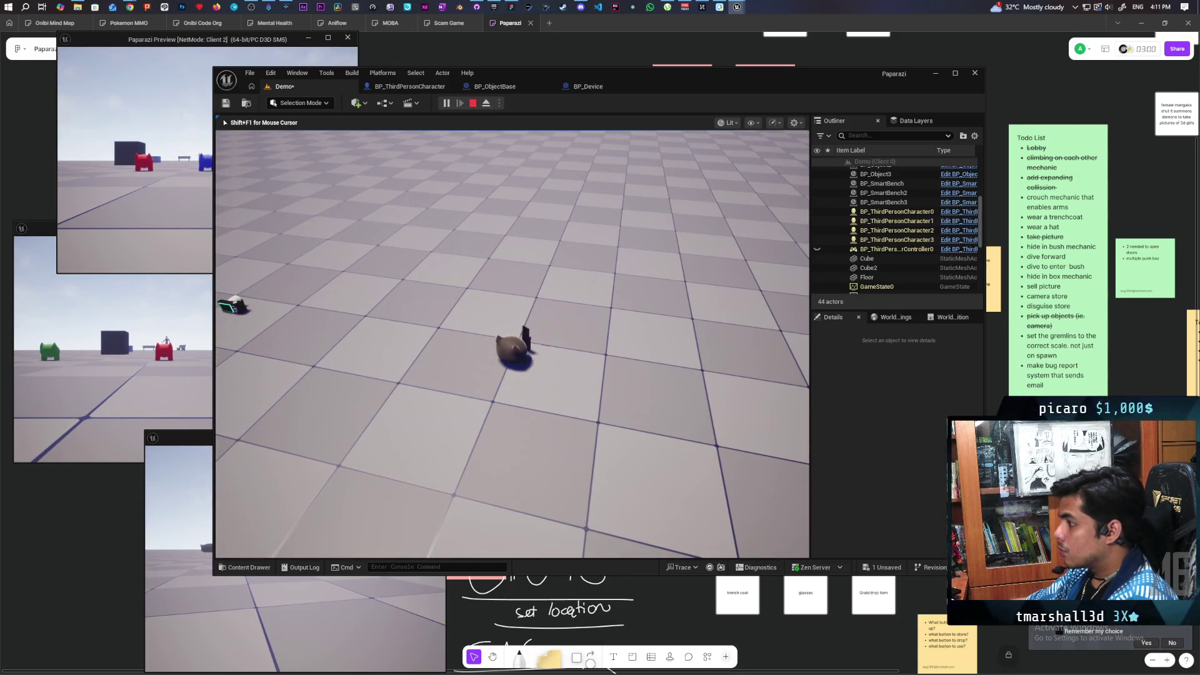
pyautogui.press('f')
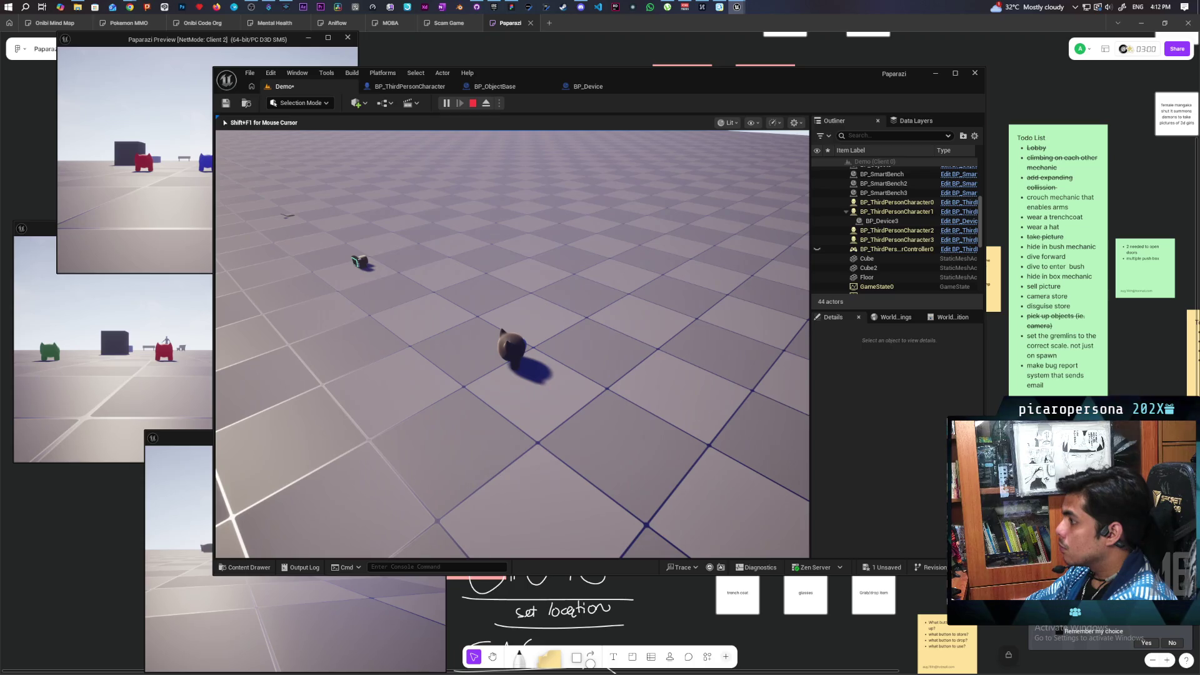
pyautogui.press('Escape')
pyautogui.click(595, 88)
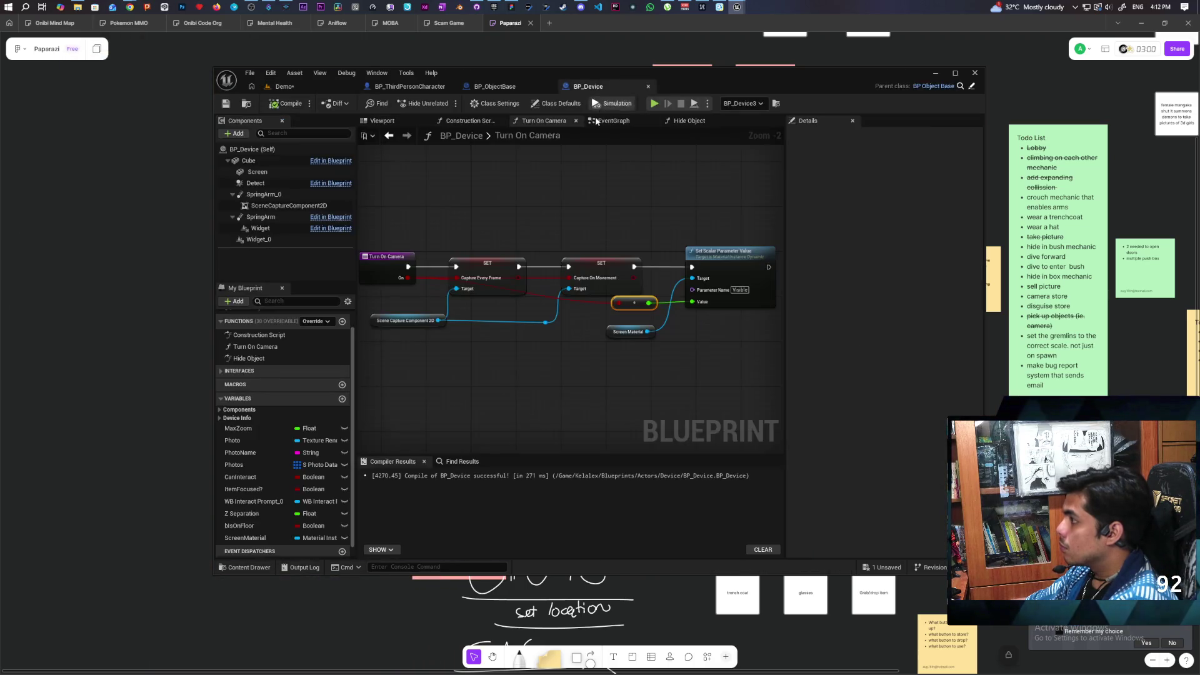
# Switch BP_Device to its Viewport preview, frame the mesh, and select the Screen component.
pyautogui.click(487, 121)
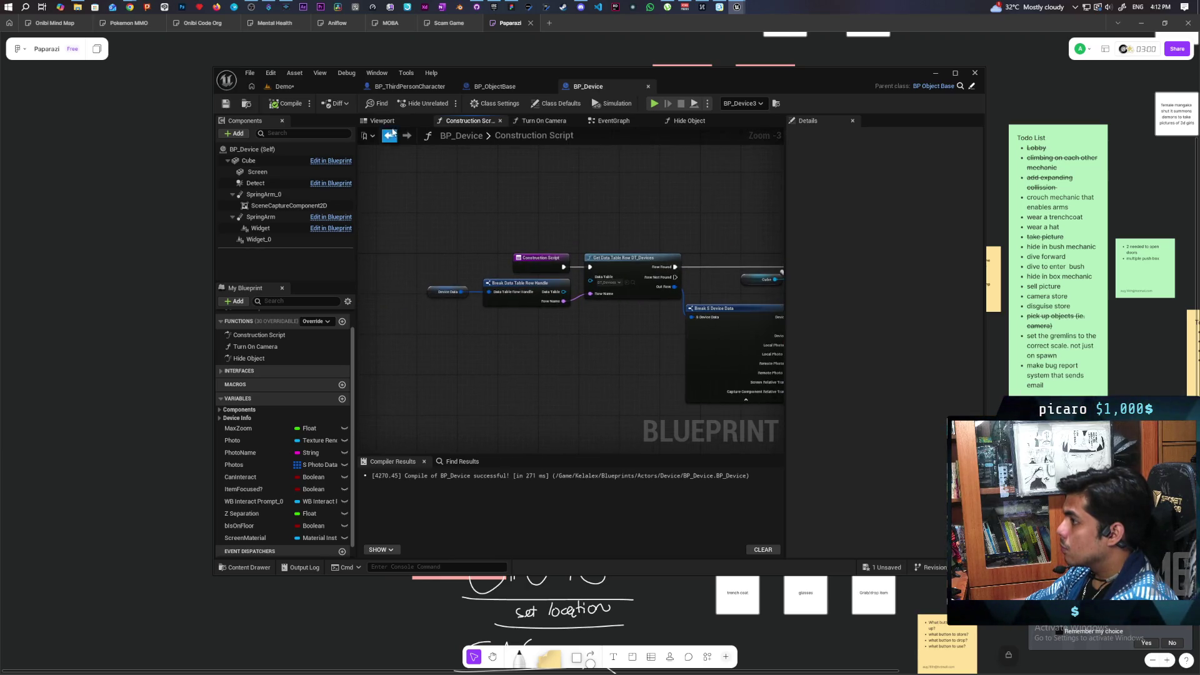
pyautogui.click(383, 121)
pyautogui.scroll(5, 600, 256)
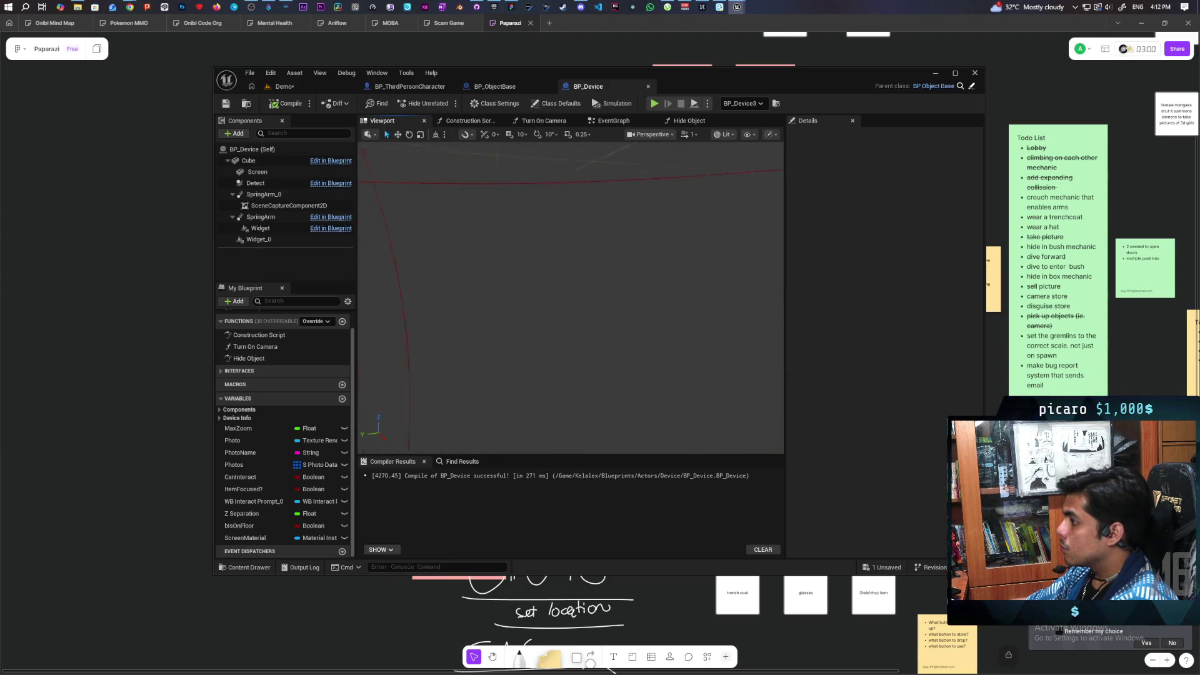
pyautogui.scroll(-5, 570, 297)
pyautogui.scroll(5, 570, 297)
pyautogui.scroll(-5, 571, 297)
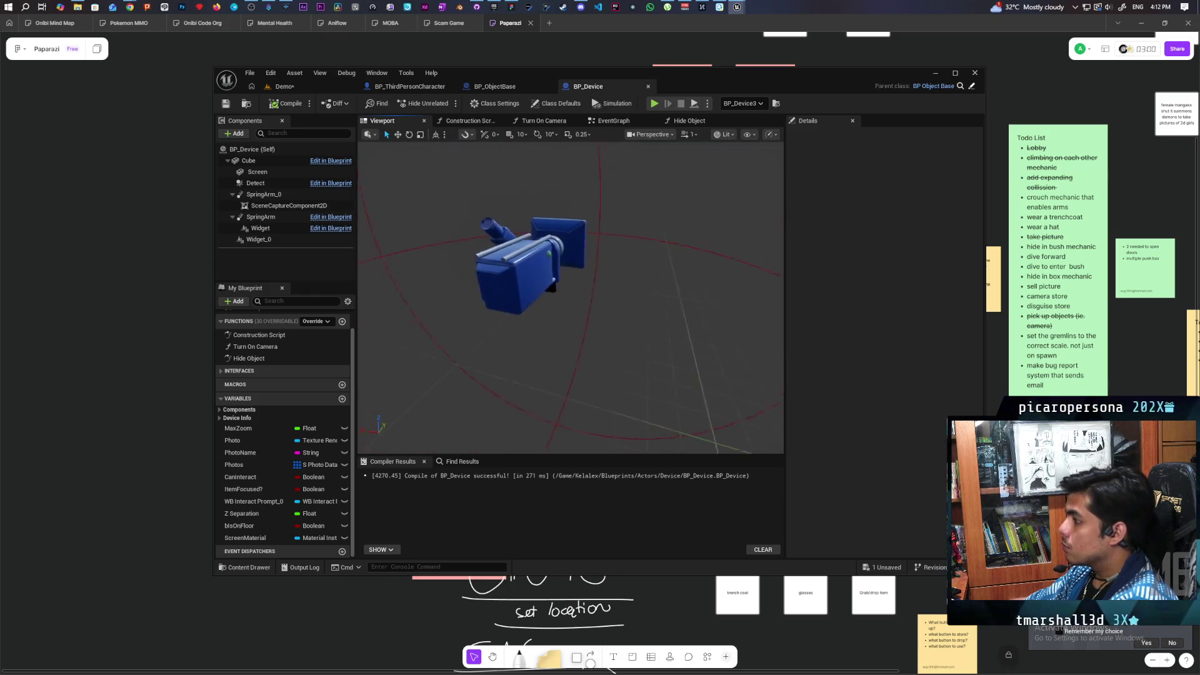
pyautogui.scroll(5, 570, 297)
pyautogui.scroll(-3, 570, 297)
pyautogui.click(263, 172)
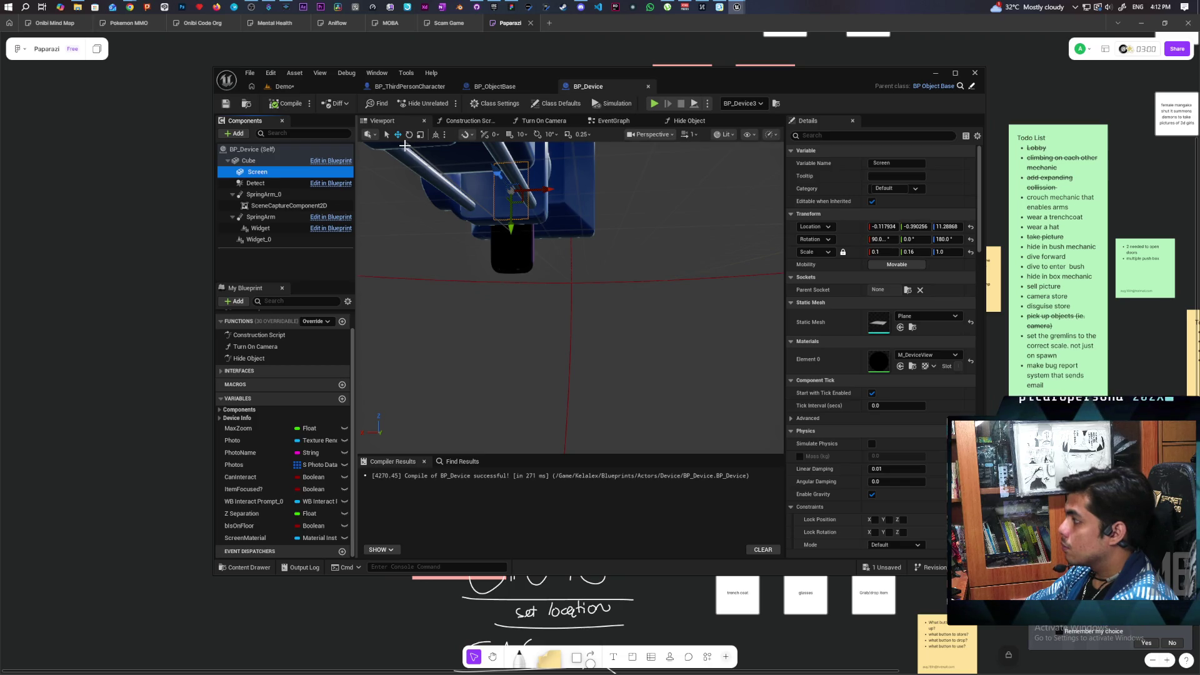
# Set the Screen component's Y location to 0 and undo an oversized Z move.
pyautogui.moveTo(405, 145)
pyautogui.mouseDown()
pyautogui.moveTo(382, 150)
pyautogui.moveTo(431, 145)
pyautogui.mouseUp()
pyautogui.click(253, 161)
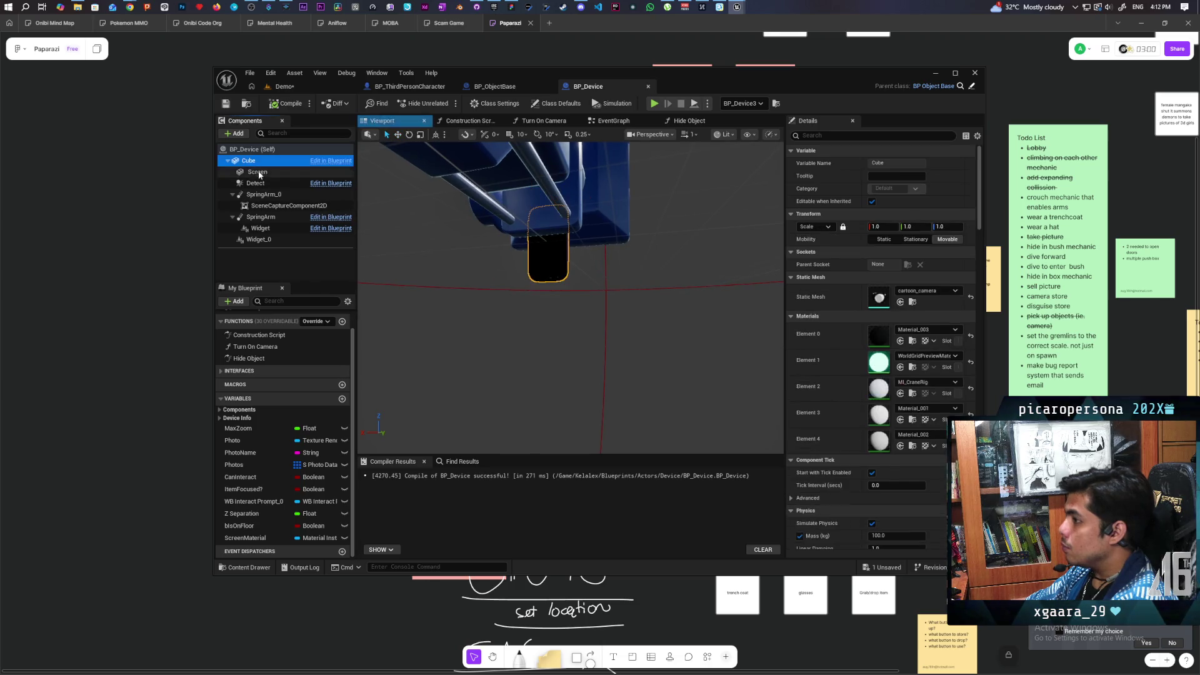
pyautogui.click(258, 173)
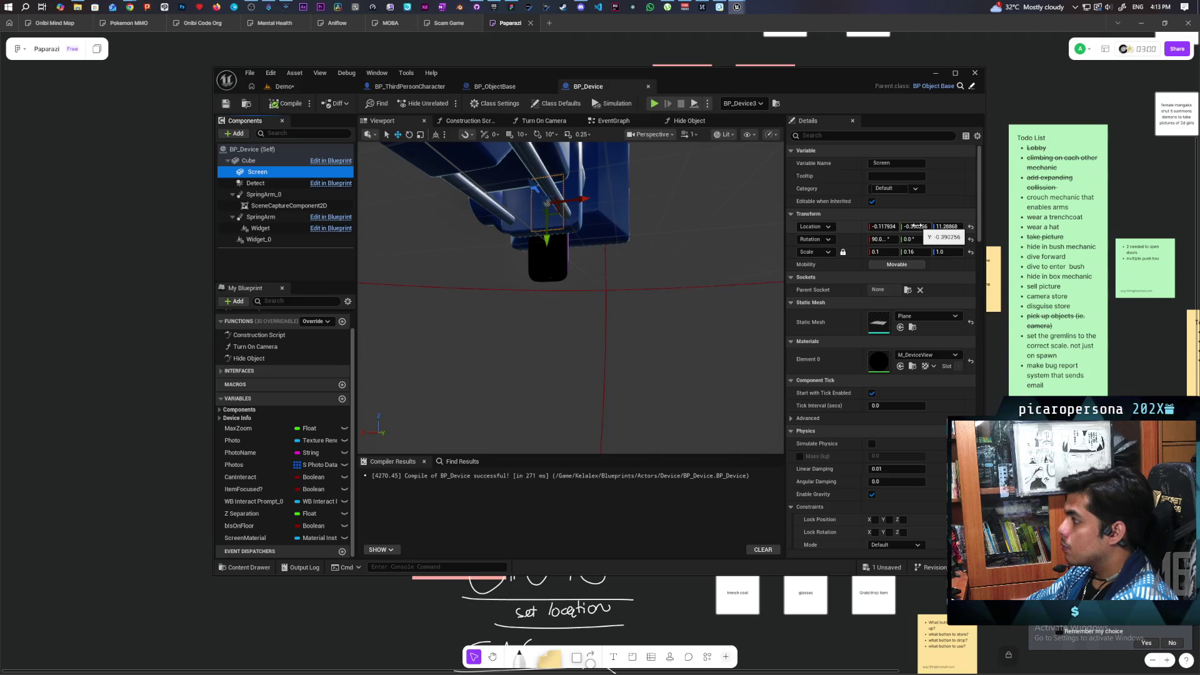
pyautogui.click(917, 226)
pyautogui.write('0')
pyautogui.press('Return')
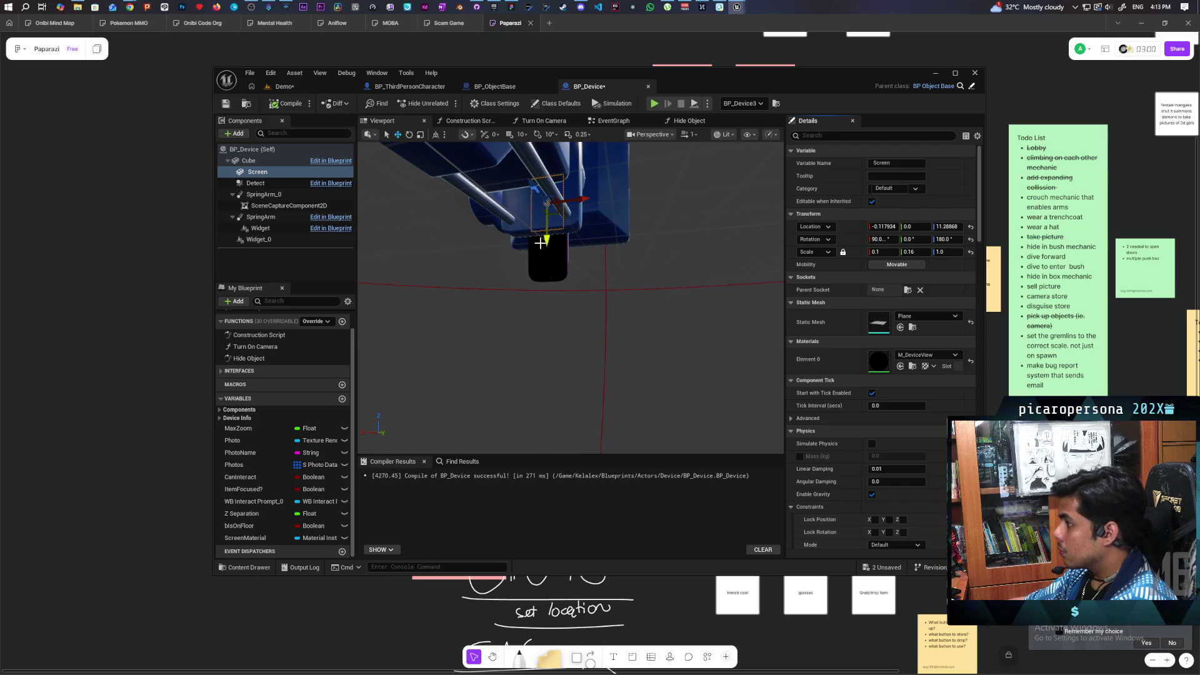
pyautogui.moveTo(544, 343); pyautogui.dragTo(548, 282)
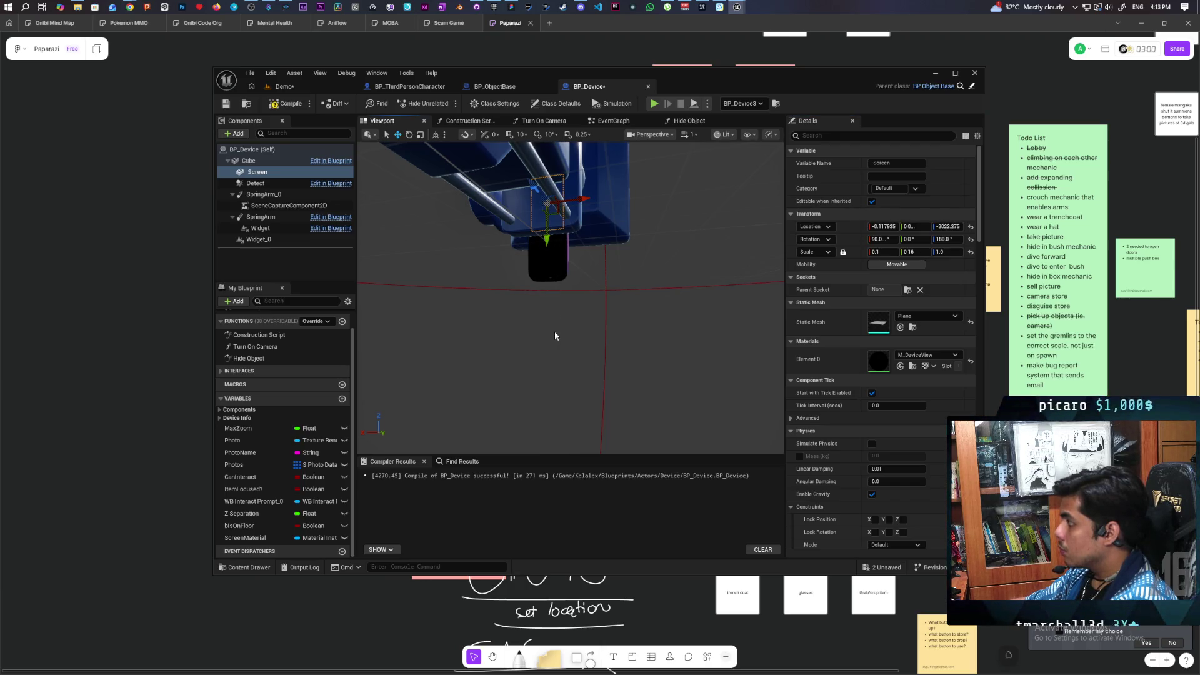
pyautogui.hotkey('ctrl', 'z')
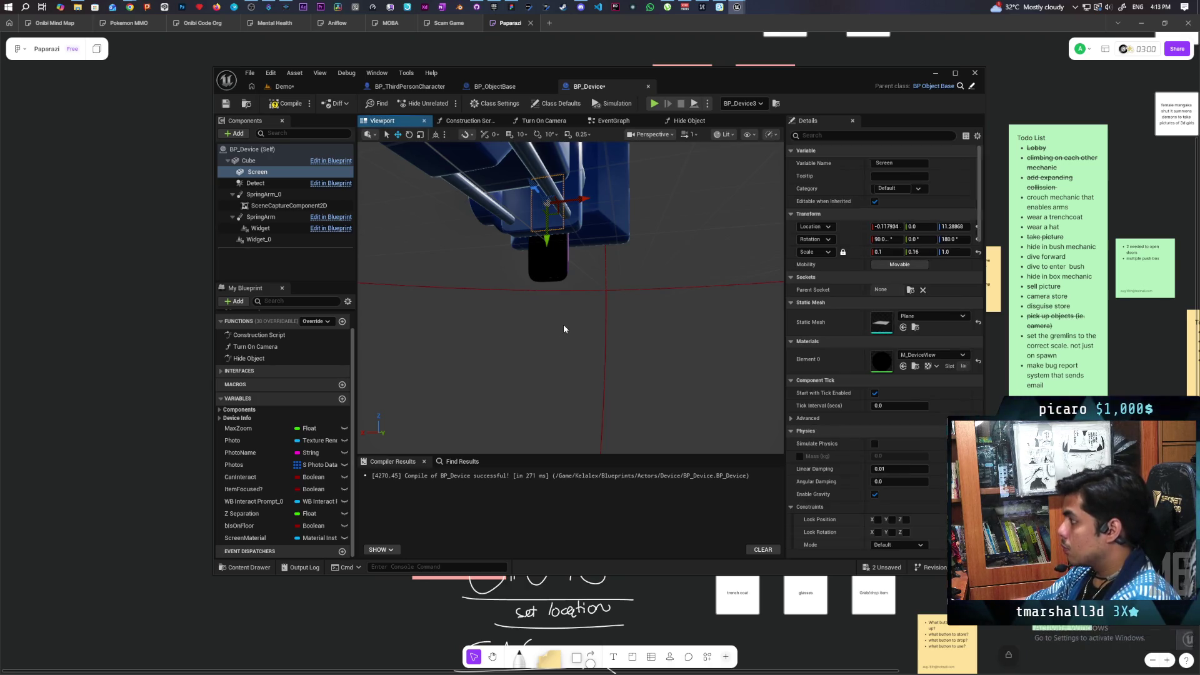
# Try Screen Z locations of 22, 1 and -1, then reset its location to 0, 0, 0.
pyautogui.click(947, 226)
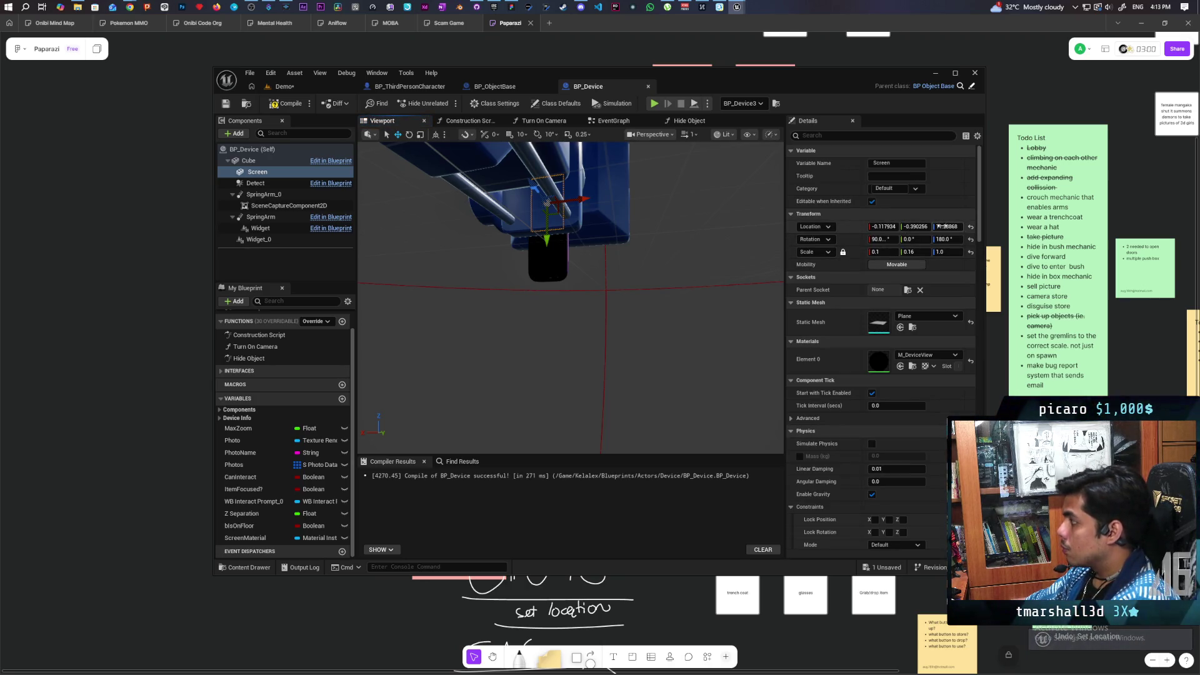
pyautogui.write('22')
pyautogui.press('Return')
pyautogui.write('1')
pyautogui.press('Return')
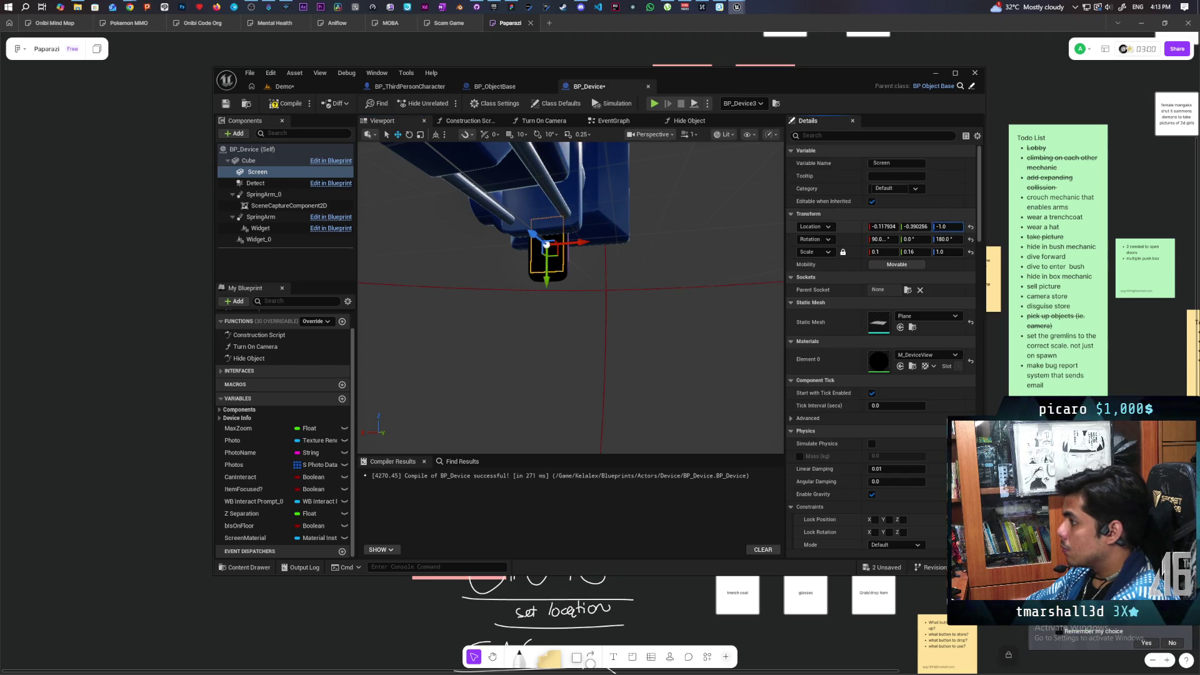
pyautogui.write('-1')
pyautogui.press('Return')
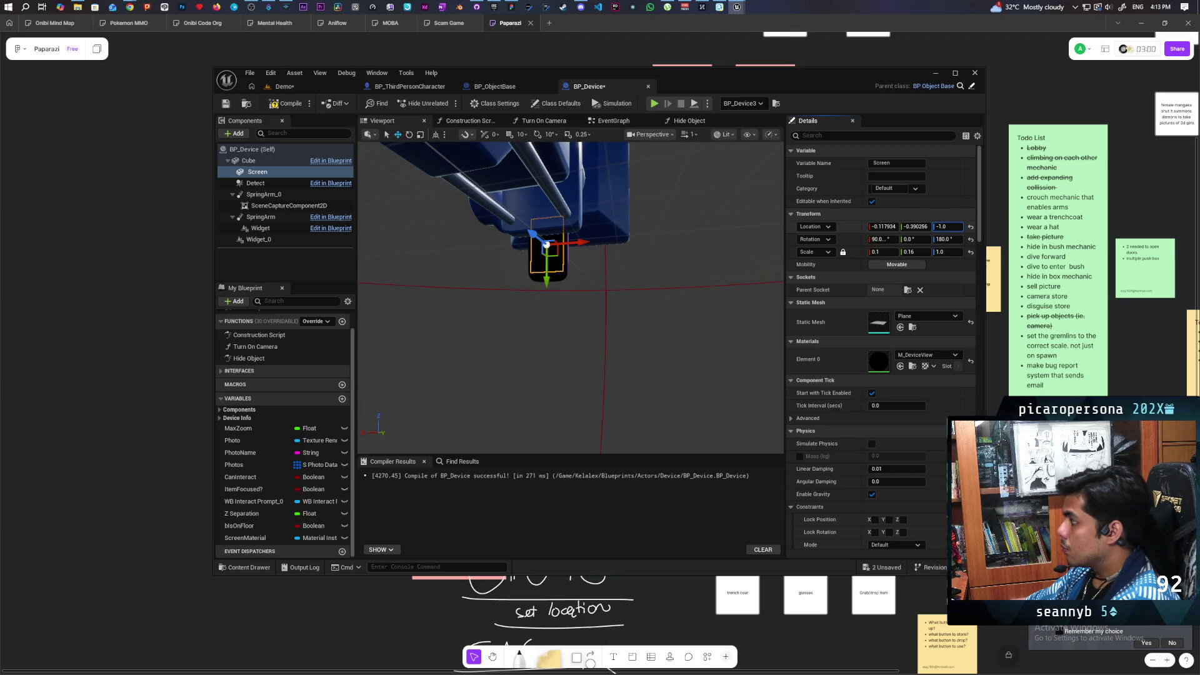
pyautogui.moveTo(940, 226); pyautogui.dragTo(947, 226)
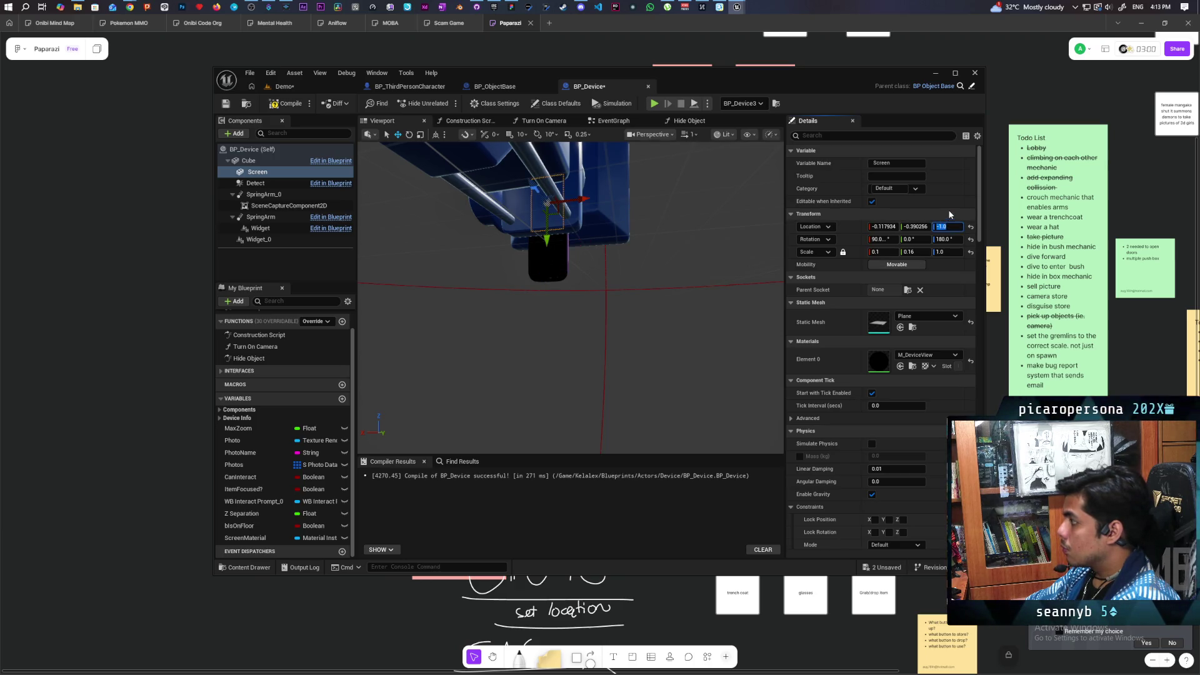
pyautogui.click(970, 227)
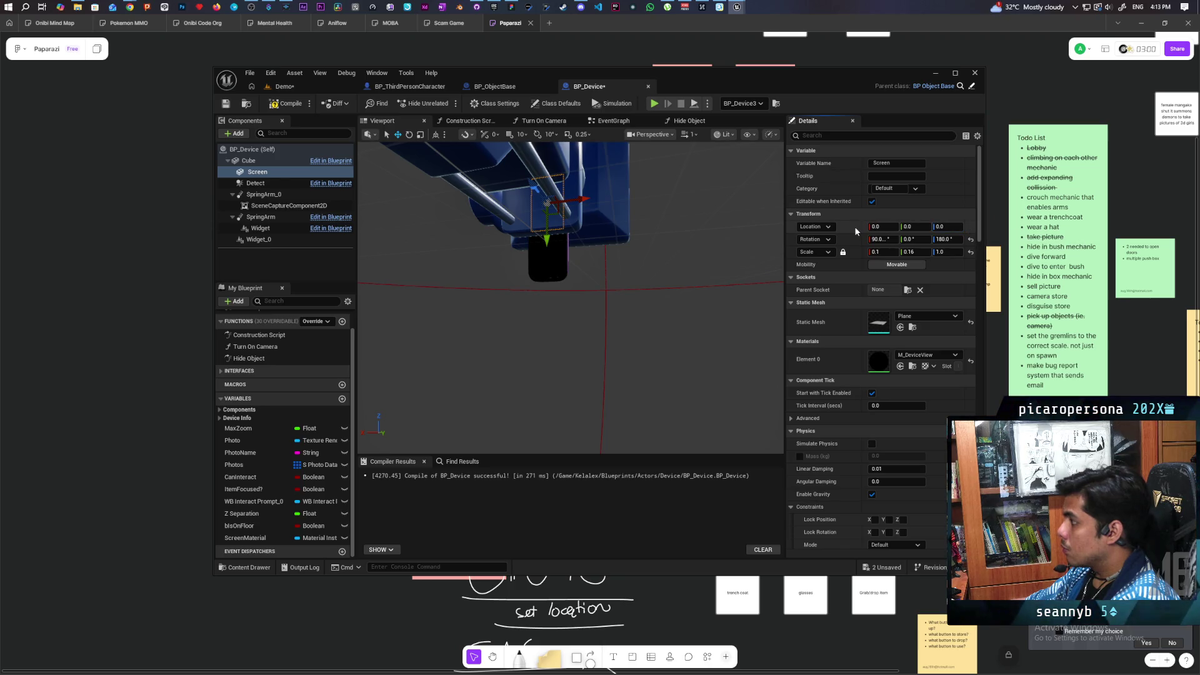
# Compile BP_Device successfully and bring the M_DeviceView material window to the front.
pyautogui.click(637, 257)
pyautogui.click(544, 257)
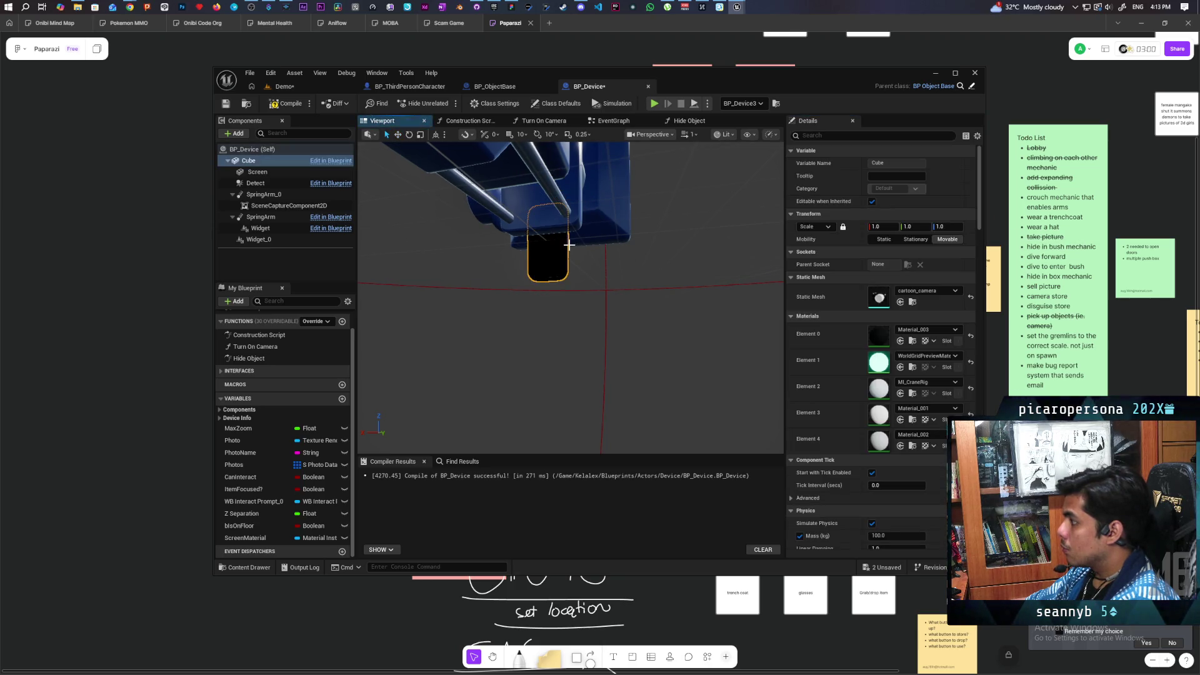
pyautogui.press('F7')
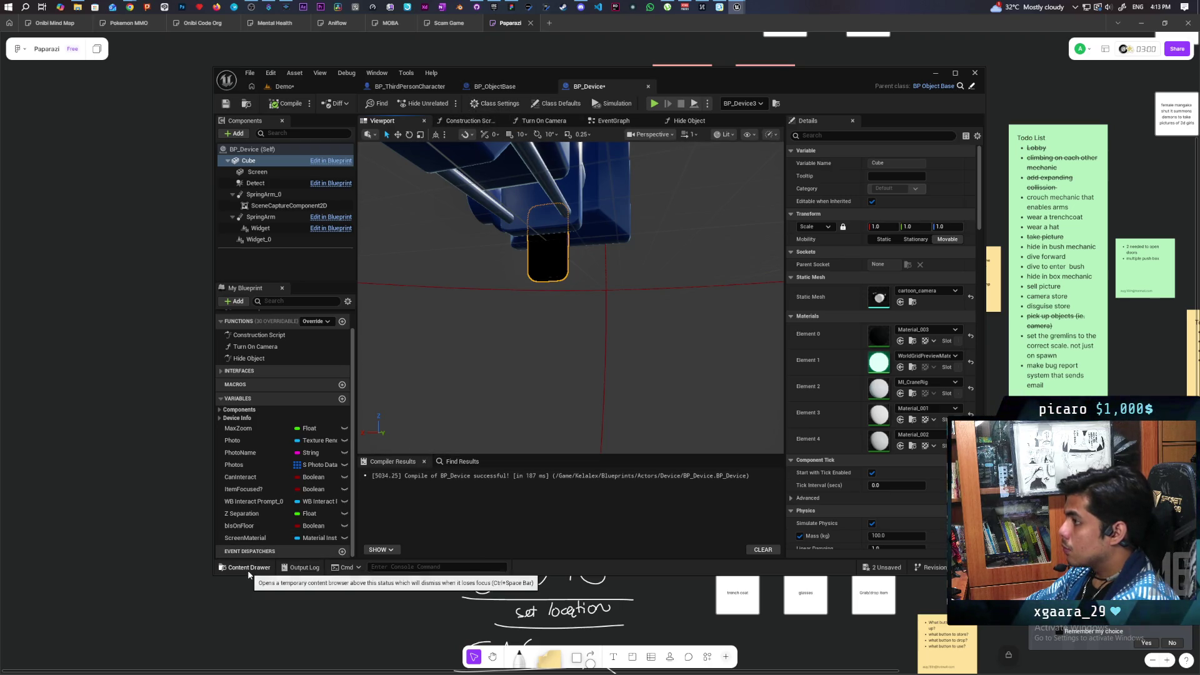
pyautogui.moveTo(738, 7)
pyautogui.click(774, 54)
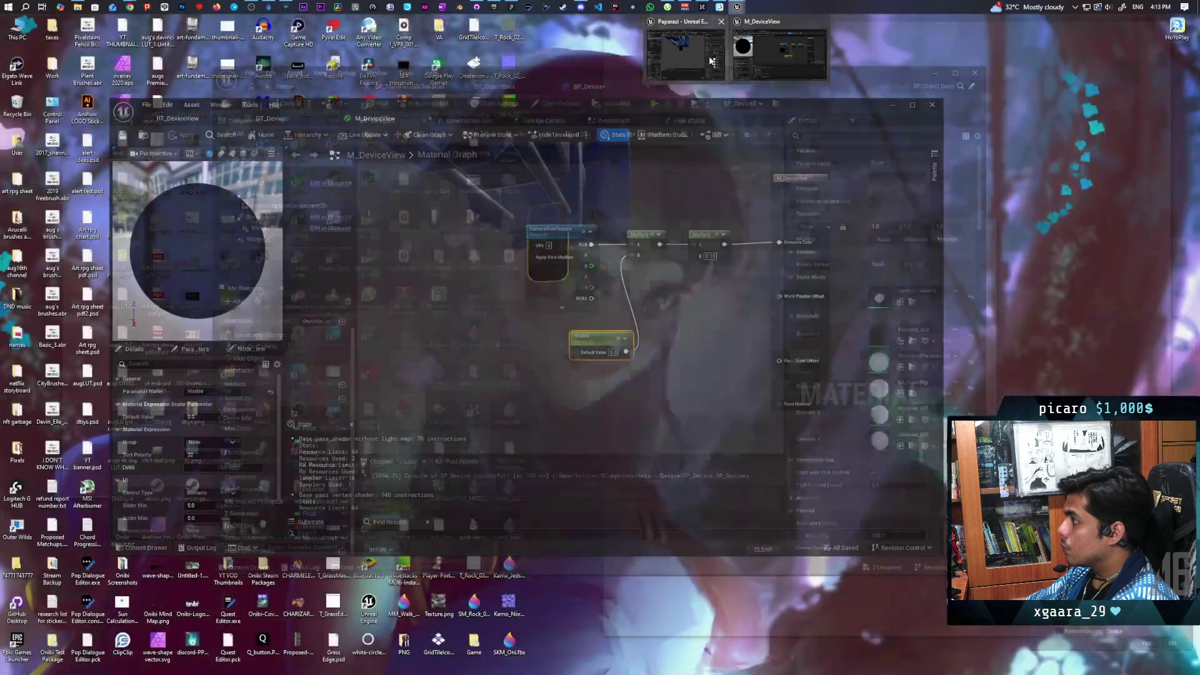
# In DT_Devices, set the SmartPhone row's ScreenRelativeTransform Location Z to 0.
pyautogui.click(771, 54)
pyautogui.click(190, 119)
pyautogui.click(255, 121)
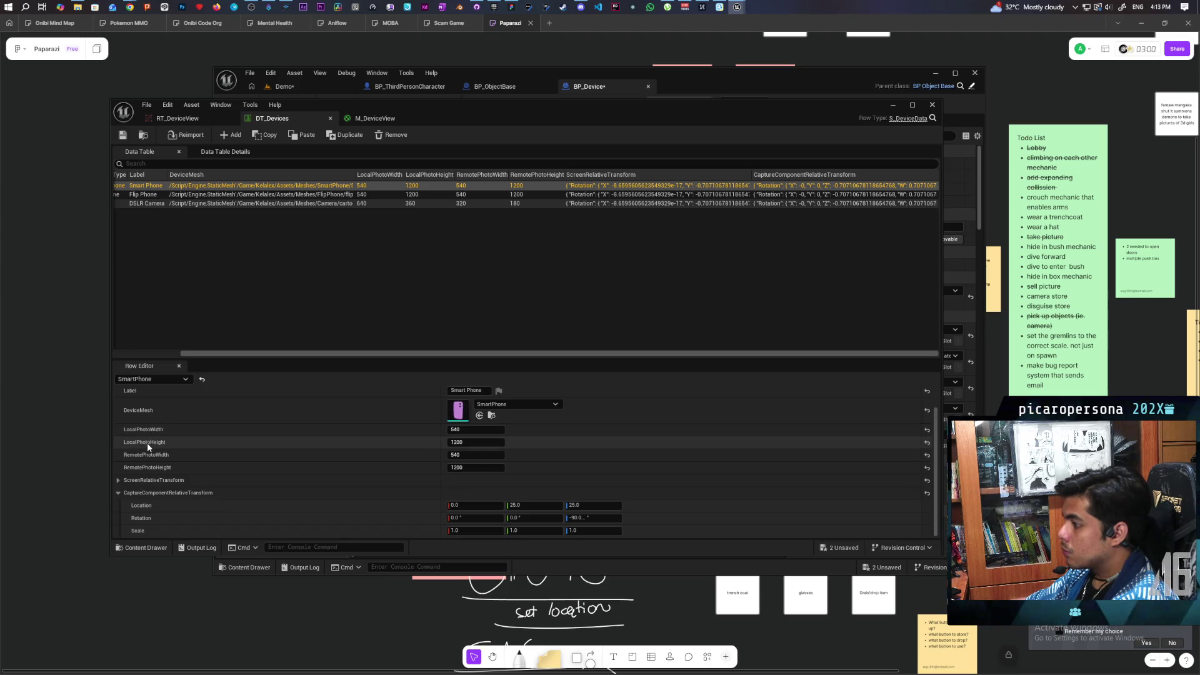
pyautogui.click(118, 481)
pyautogui.click(594, 494)
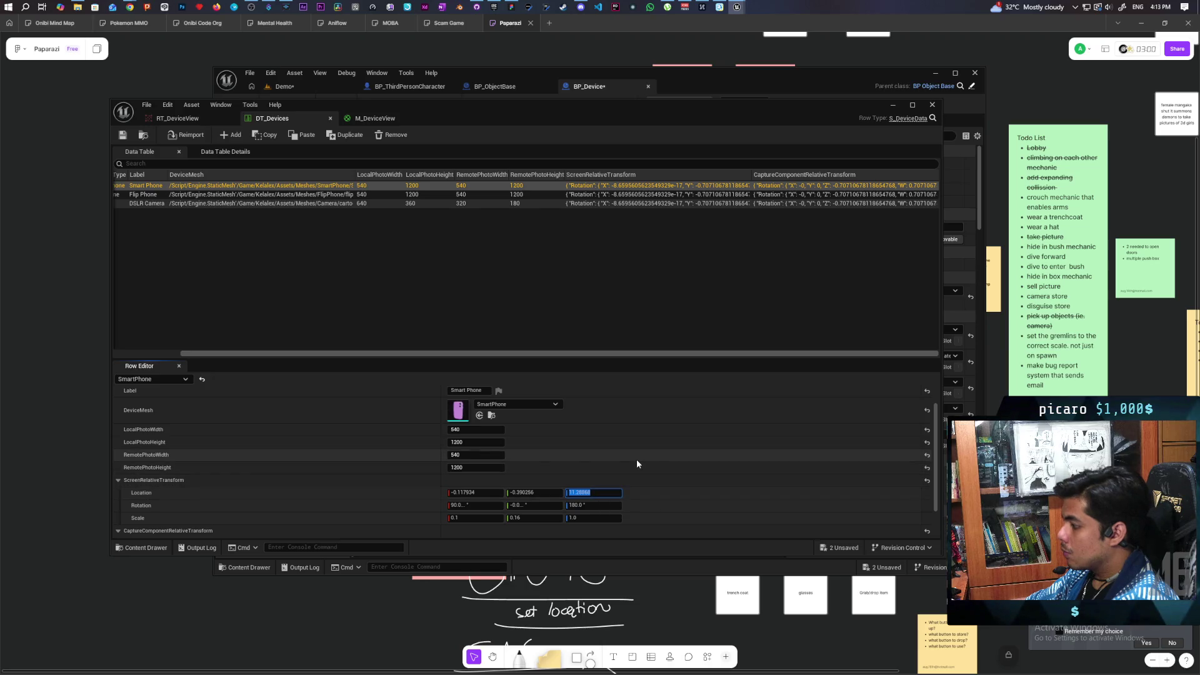
pyautogui.write('0')
pyautogui.press('Return')
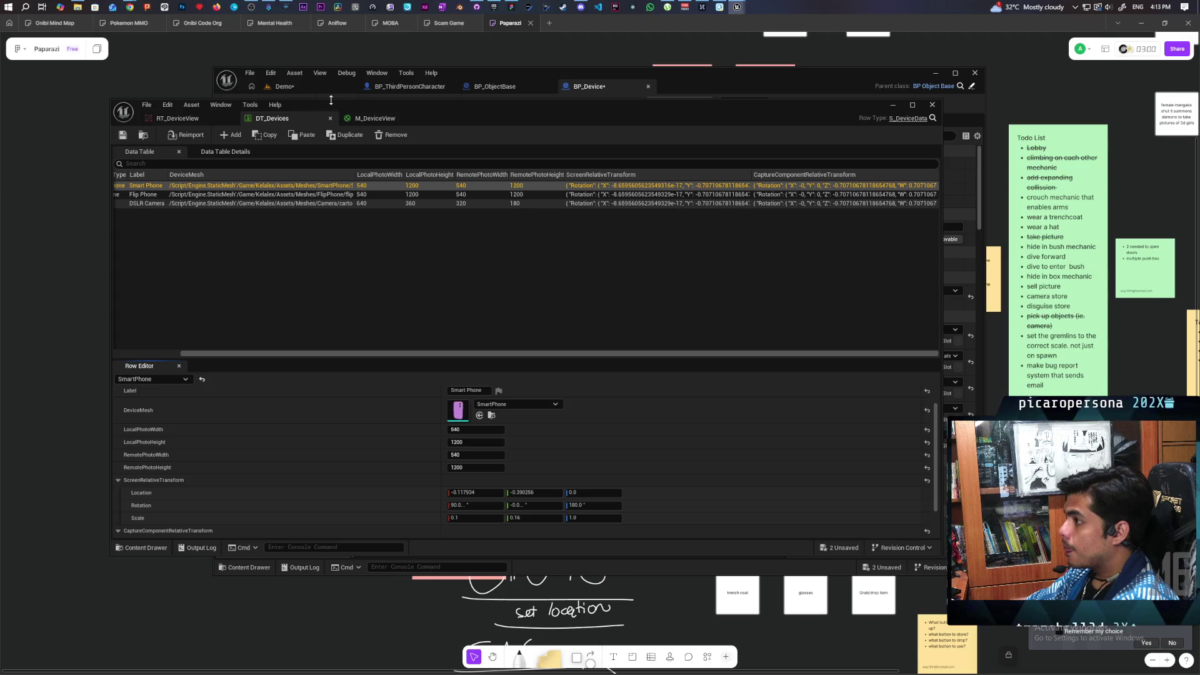
pyautogui.click(315, 89)
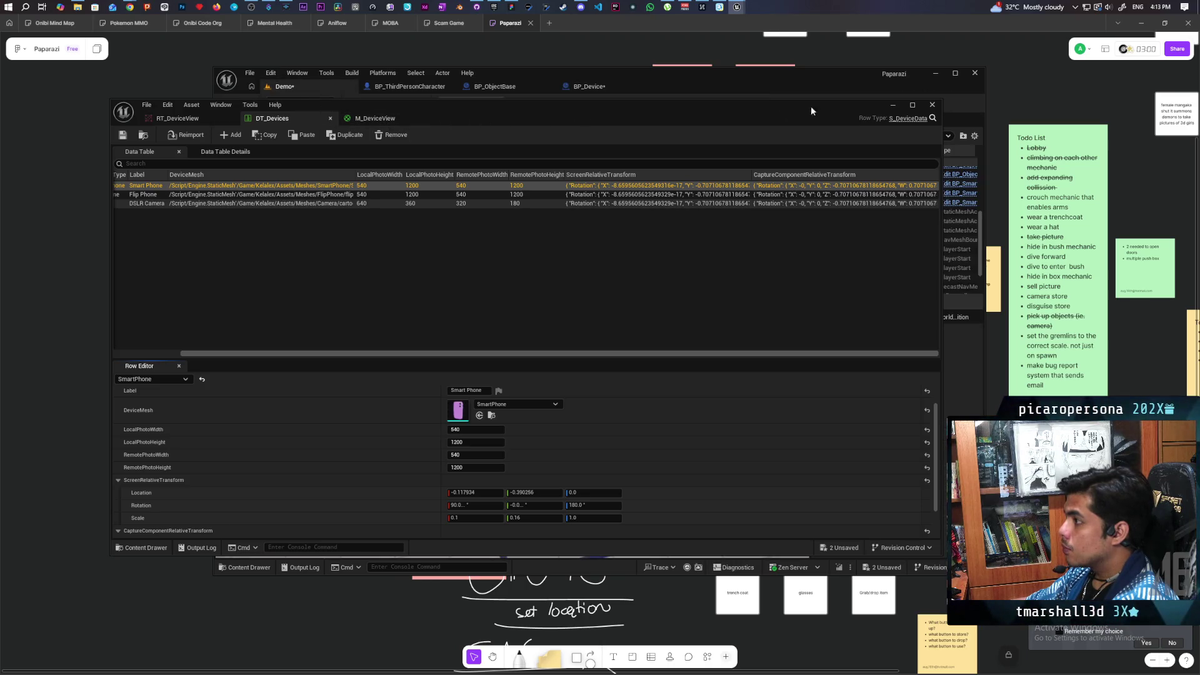
# Run a multi-client play-in-editor test, equip the phone device with E, then stop the session.
pyautogui.click(891, 105)
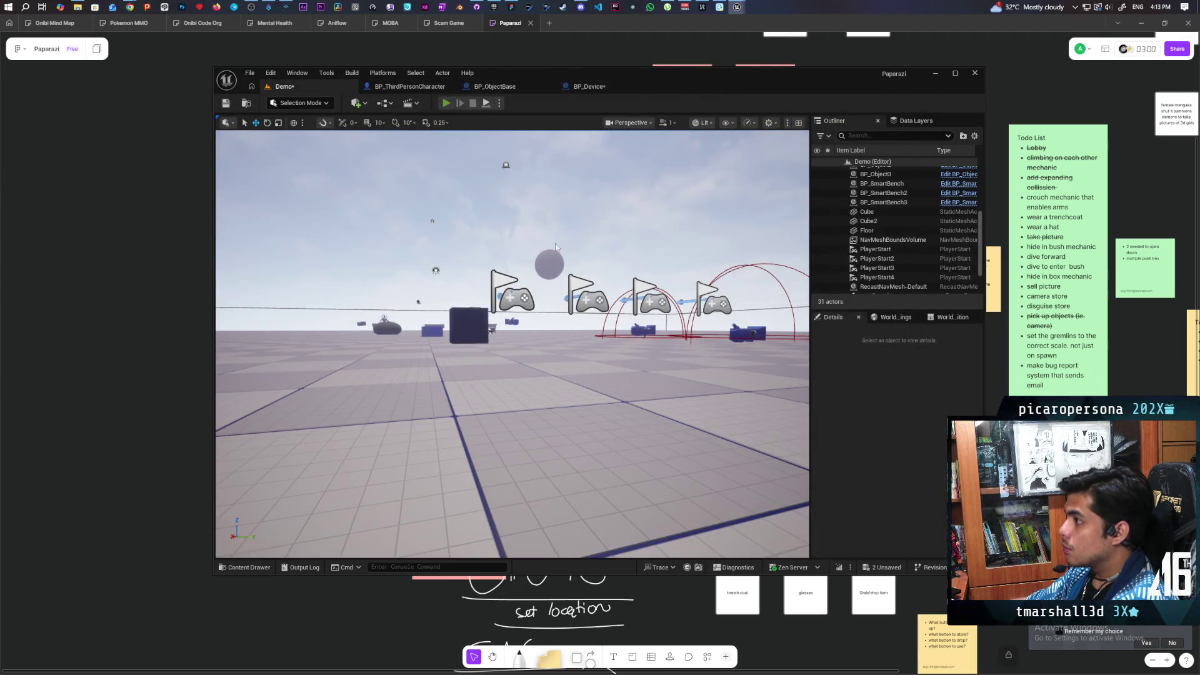
pyautogui.hotkey('alt', 'p')
pyautogui.hotkey('alt', 'Tab')
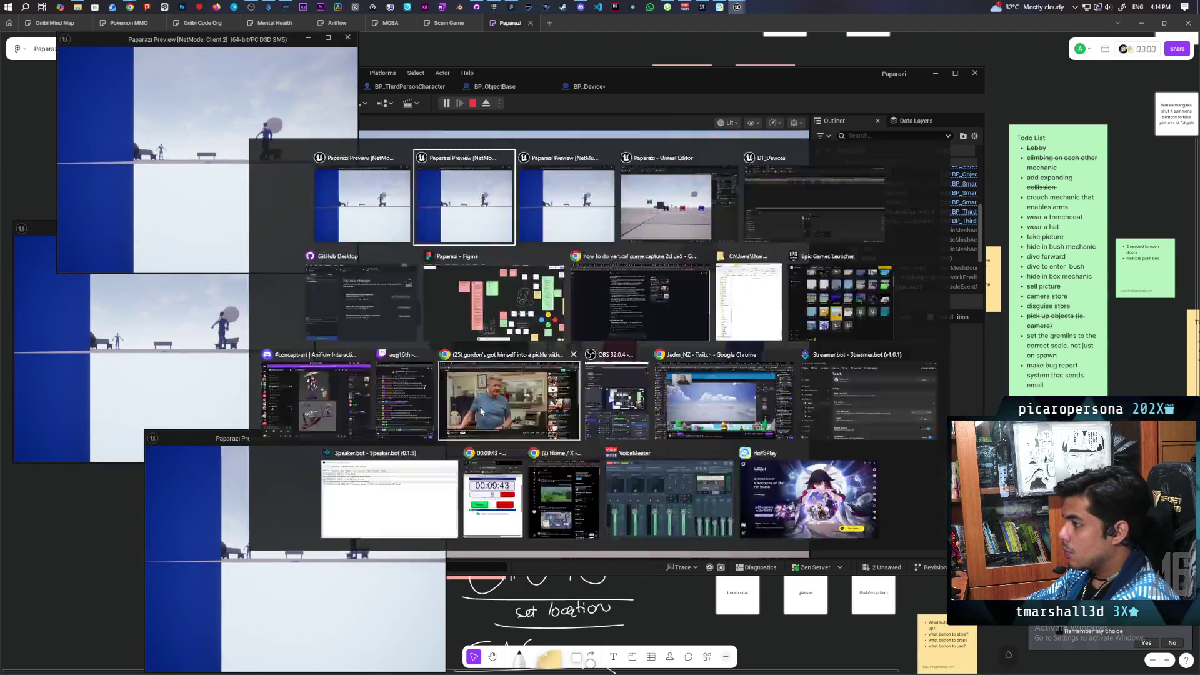
pyautogui.press('Tab')
pyautogui.press('Tab')
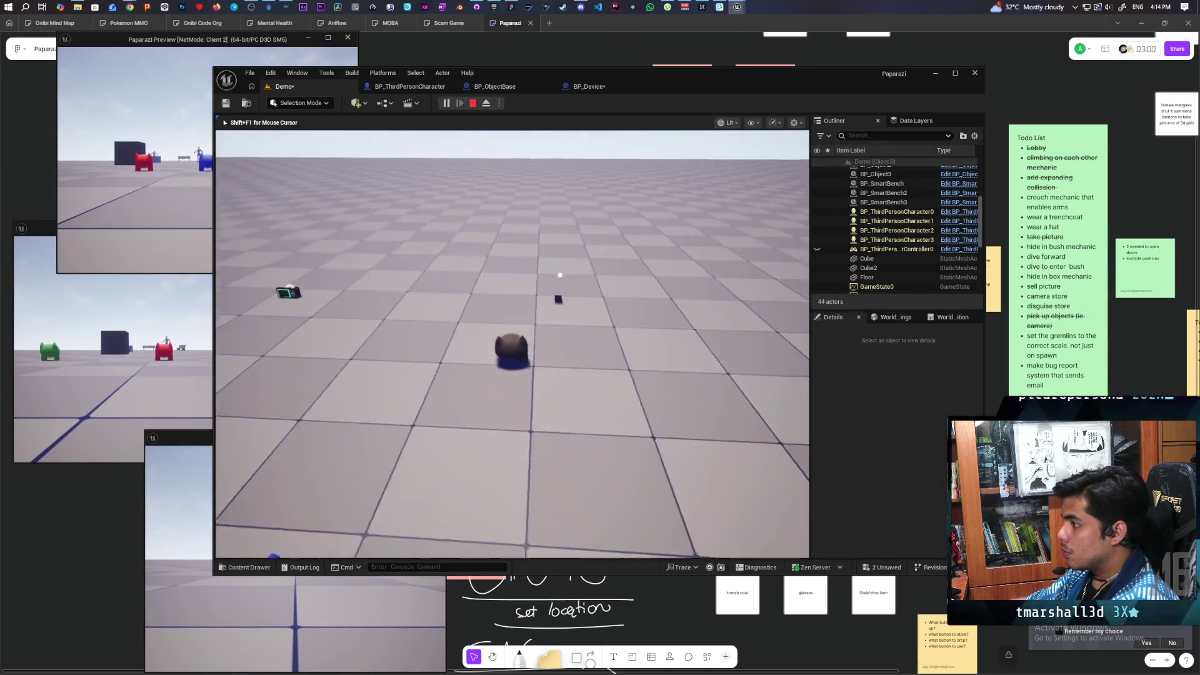
pyautogui.press('e')
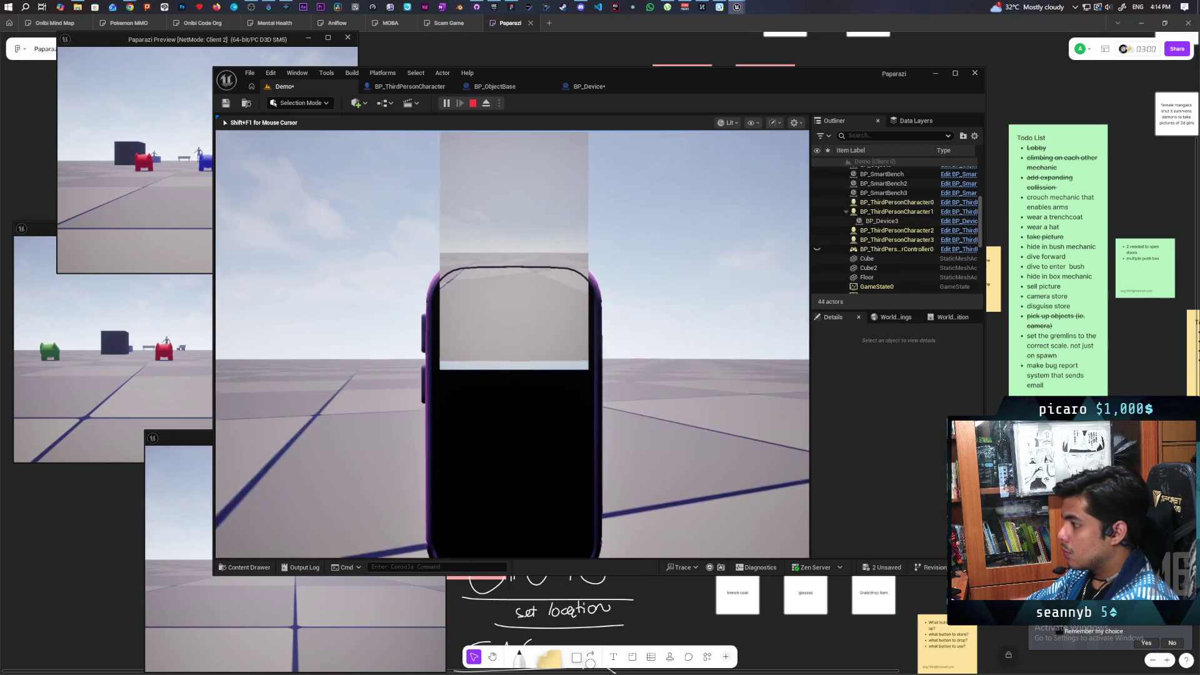
pyautogui.press('Escape')
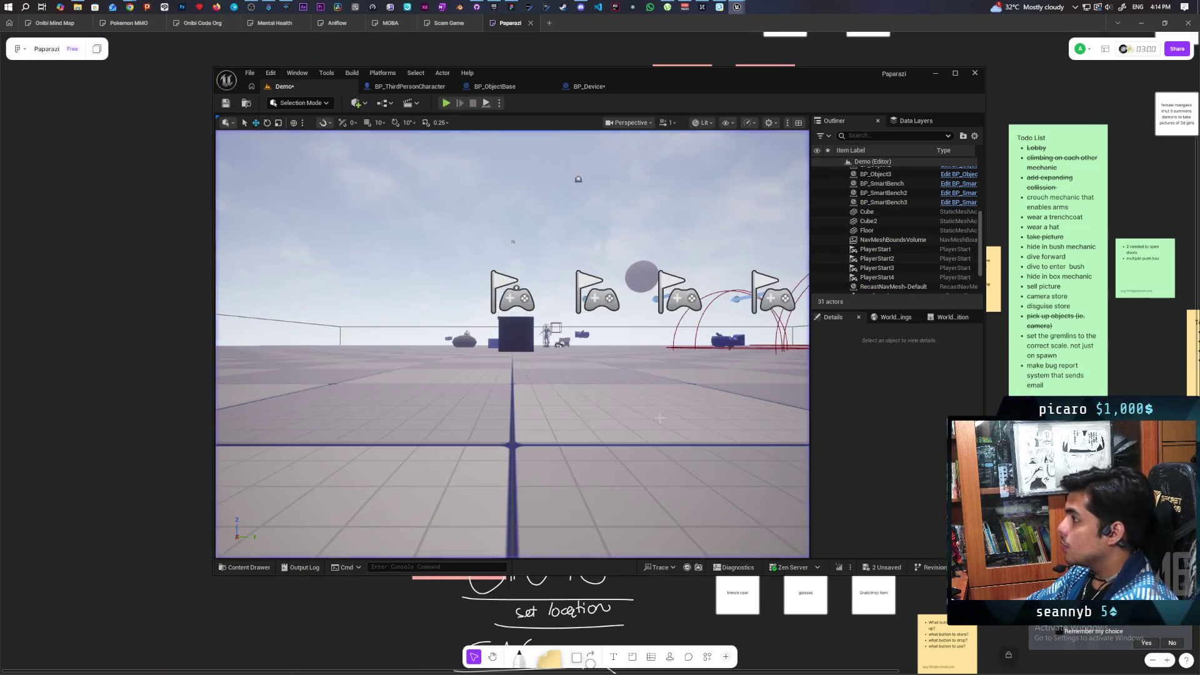
# Back in the Demo level, fly over to the blue camera props and select BP_Device3.
pyautogui.moveTo(695, 90)
pyautogui.mouseDown()
pyautogui.moveTo(650, 76)
pyautogui.moveTo(675, 65)
pyautogui.mouseUp()
pyautogui.moveTo(482, 322)
pyautogui.mouseDown()
pyautogui.moveTo(481, 262)
pyautogui.moveTo(462, 337)
pyautogui.moveTo(493, 309)
pyautogui.moveTo(548, 128)
pyautogui.mouseUp()
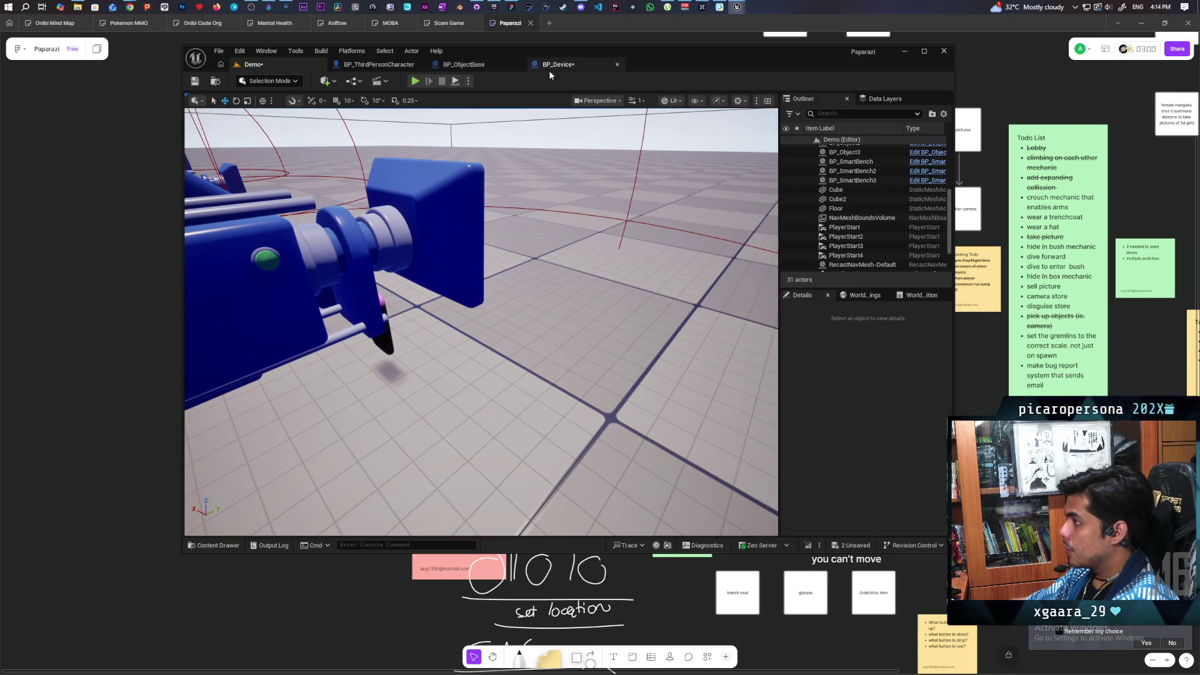
pyautogui.click(383, 335)
pyautogui.moveTo(608, 324)
pyautogui.mouseDown()
pyautogui.moveTo(654, 293)
pyautogui.moveTo(656, 305)
pyautogui.mouseUp()
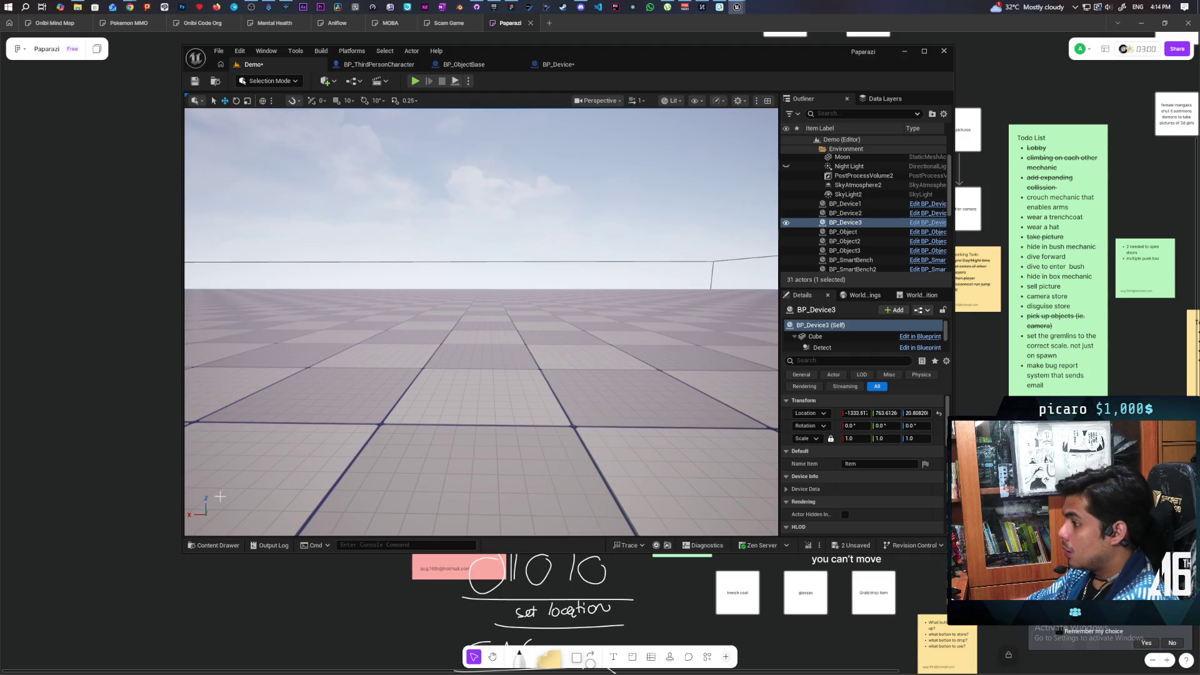
# Place the flip_phone mesh in the level, then browse to BP_Device3's Screen Plane mesh in BasicShapes.
pyautogui.click(211, 546)
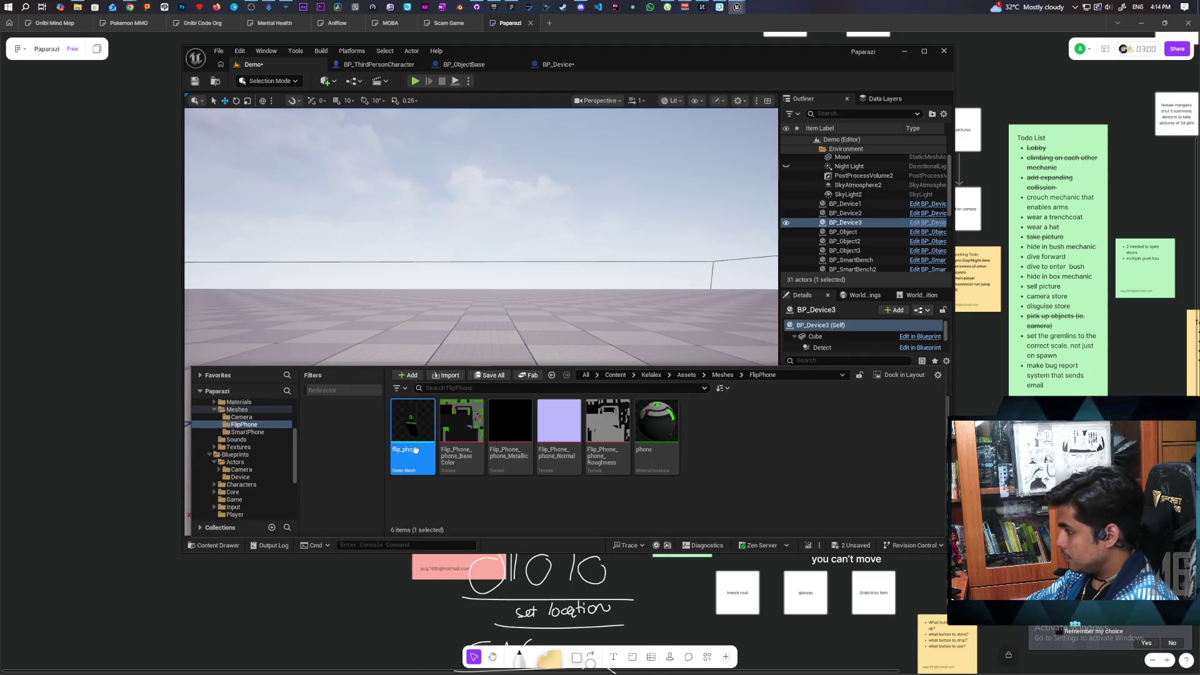
pyautogui.moveTo(415, 419)
pyautogui.mouseDown()
pyautogui.moveTo(367, 383)
pyautogui.moveTo(352, 401)
pyautogui.moveTo(356, 324)
pyautogui.moveTo(438, 306)
pyautogui.mouseUp()
pyautogui.click(400, 361)
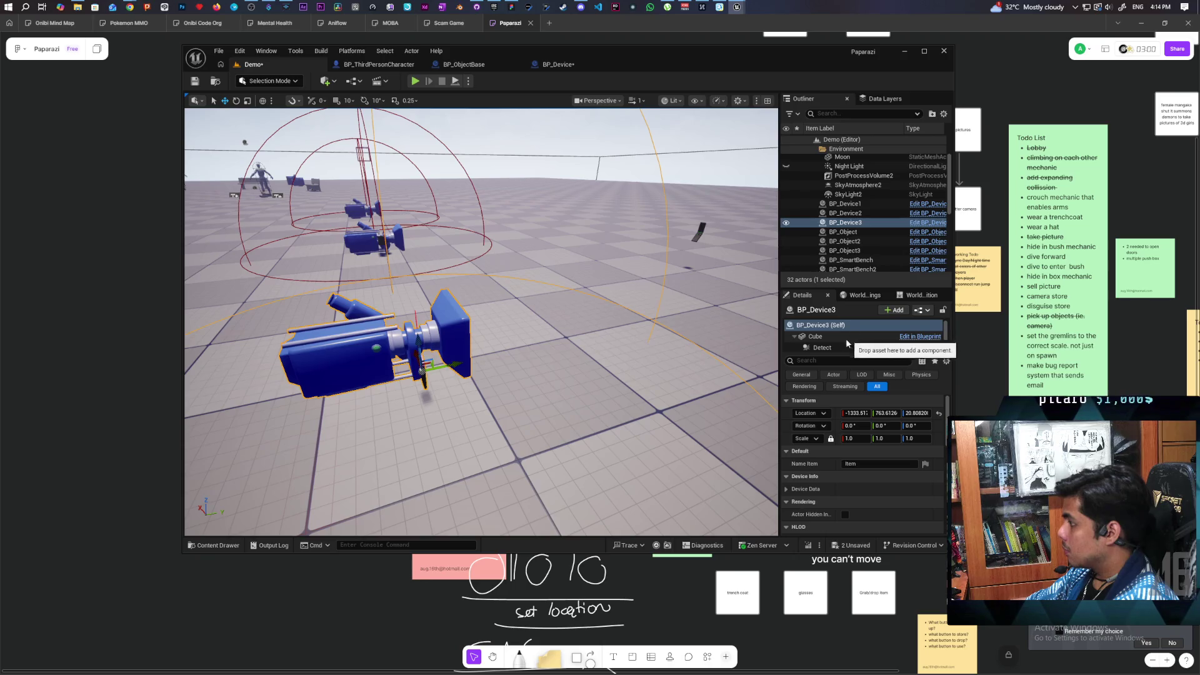
pyautogui.scroll(-1, 843, 345)
pyautogui.scroll(-1, 843, 343)
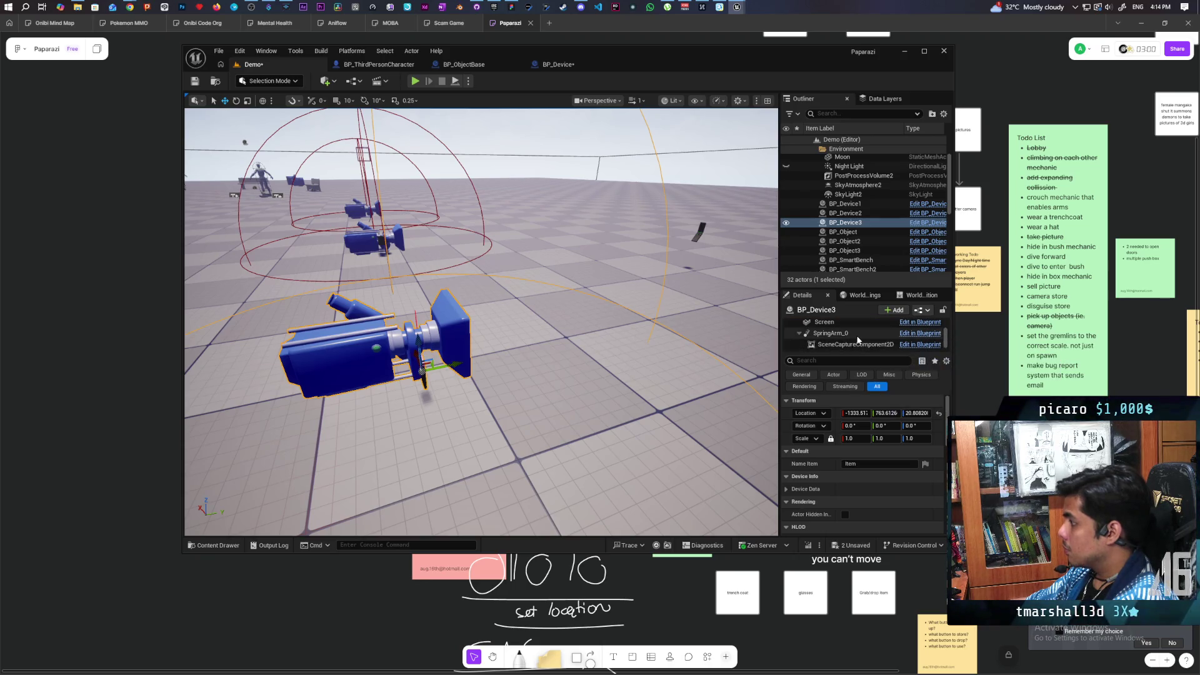
pyautogui.click(825, 322)
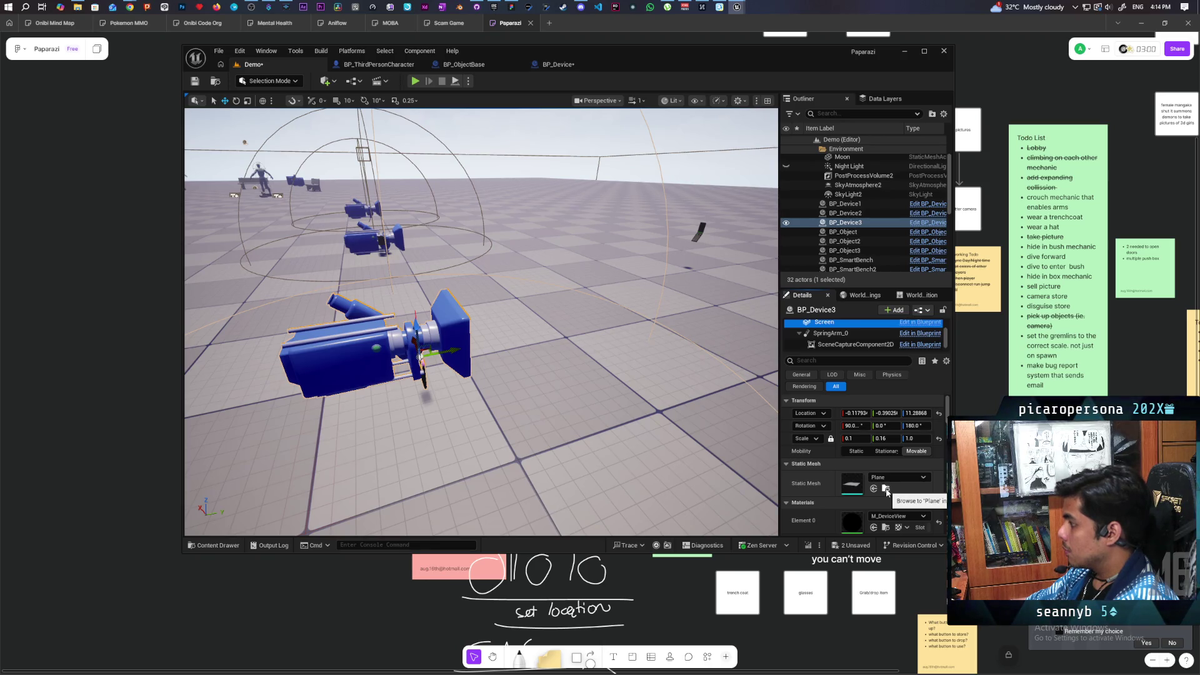
pyautogui.click(886, 492)
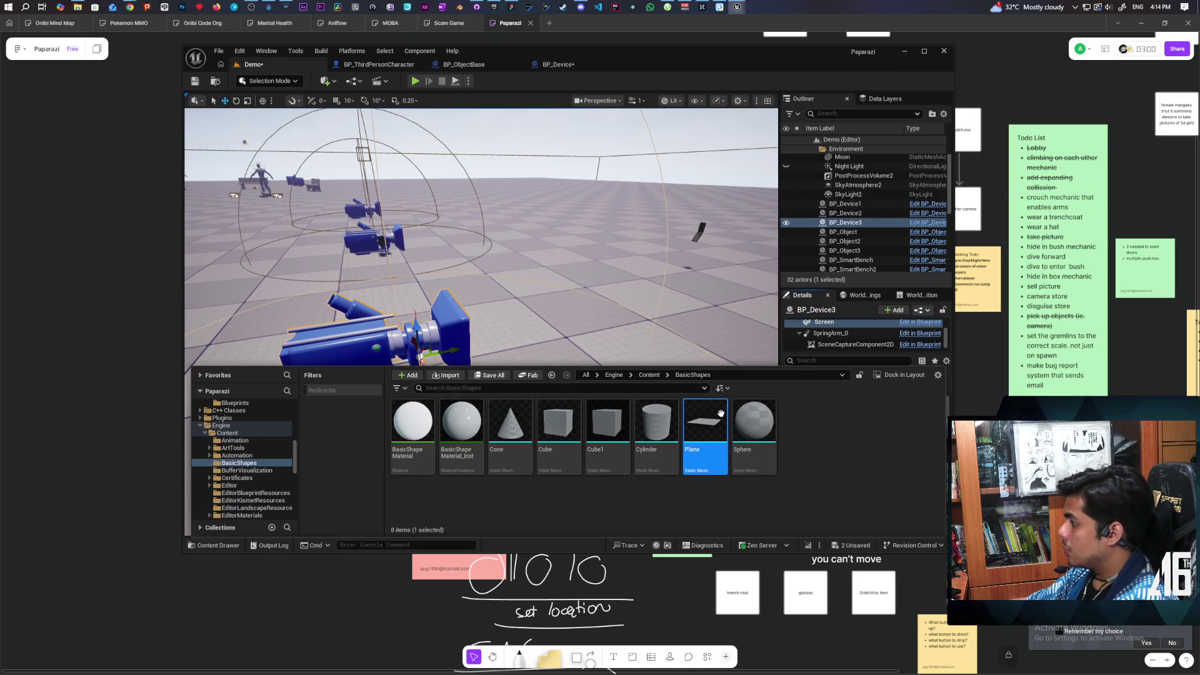
# Add a Plane component to flip_phone, rotated 90 on X and 180 on Z.
pyautogui.click(700, 234)
pyautogui.click(890, 307)
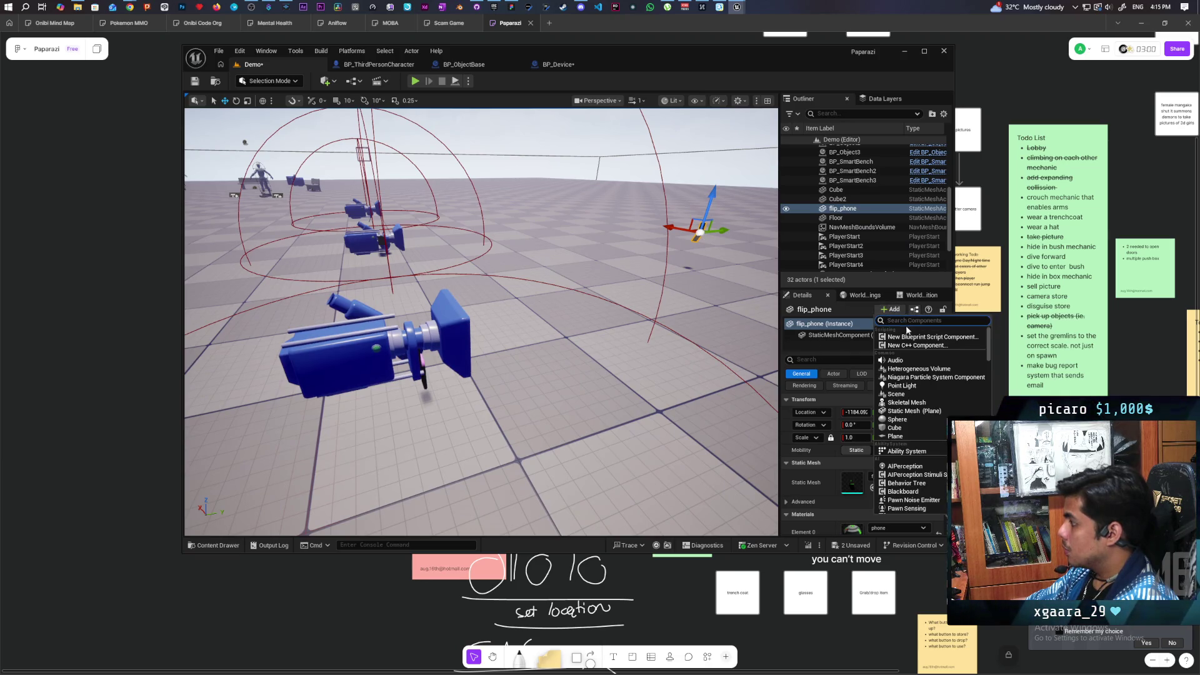
pyautogui.click(895, 436)
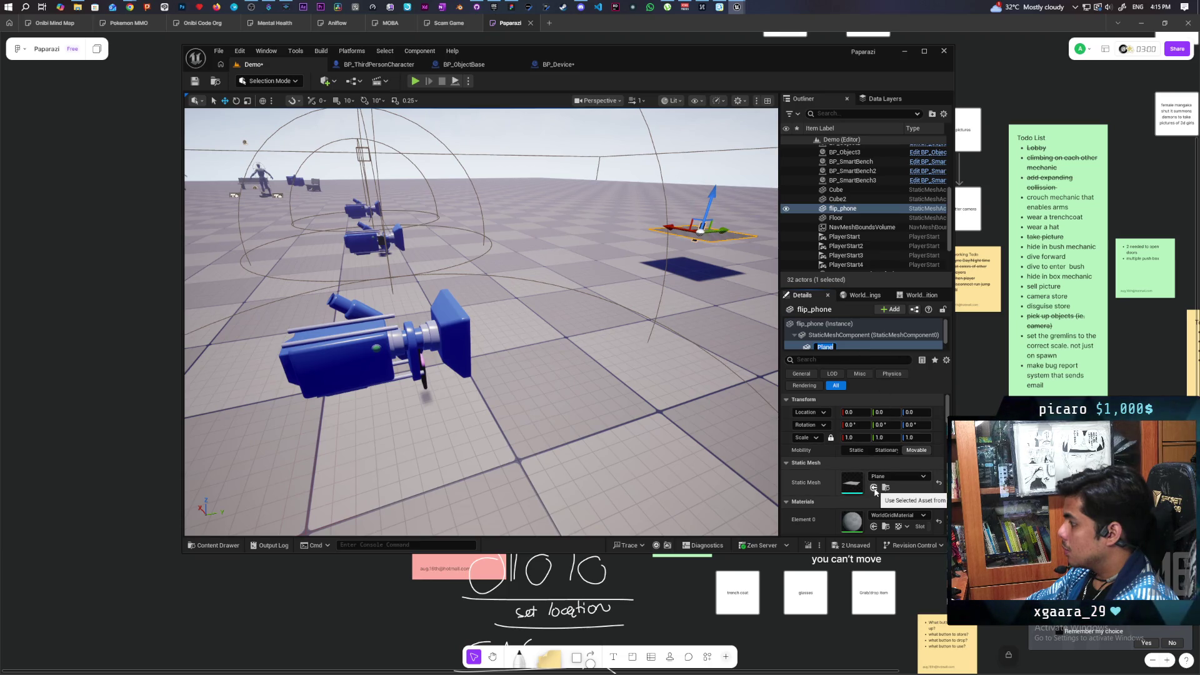
pyautogui.click(875, 492)
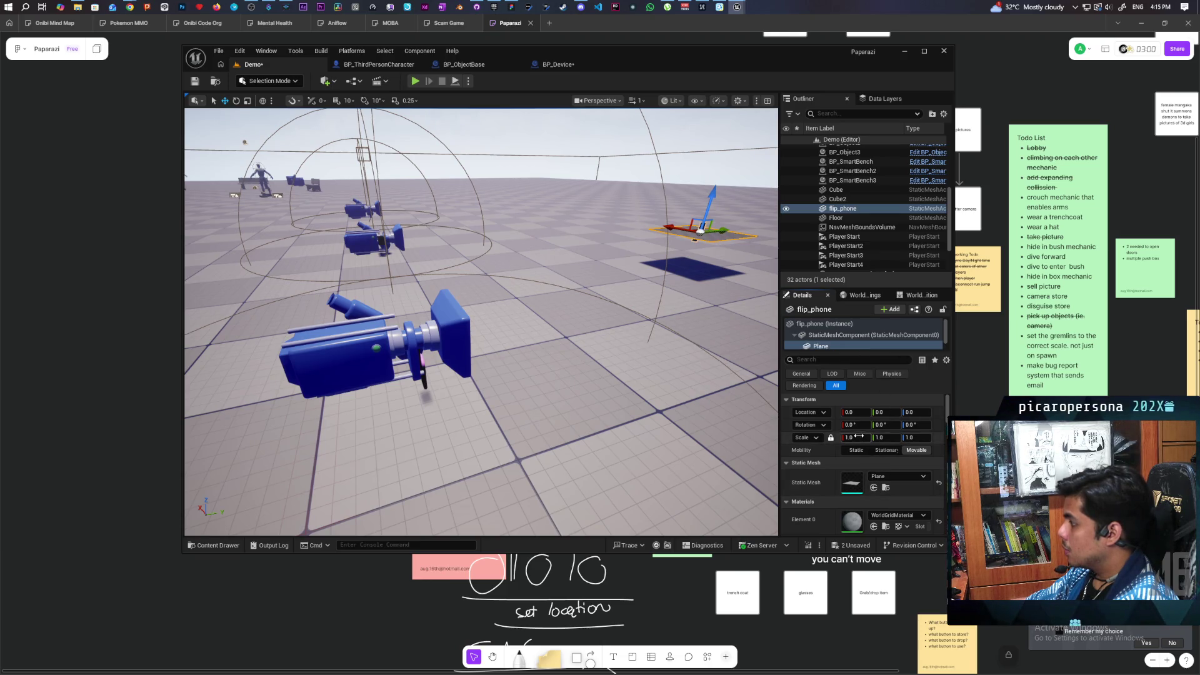
pyautogui.write('90')
pyautogui.press('Return')
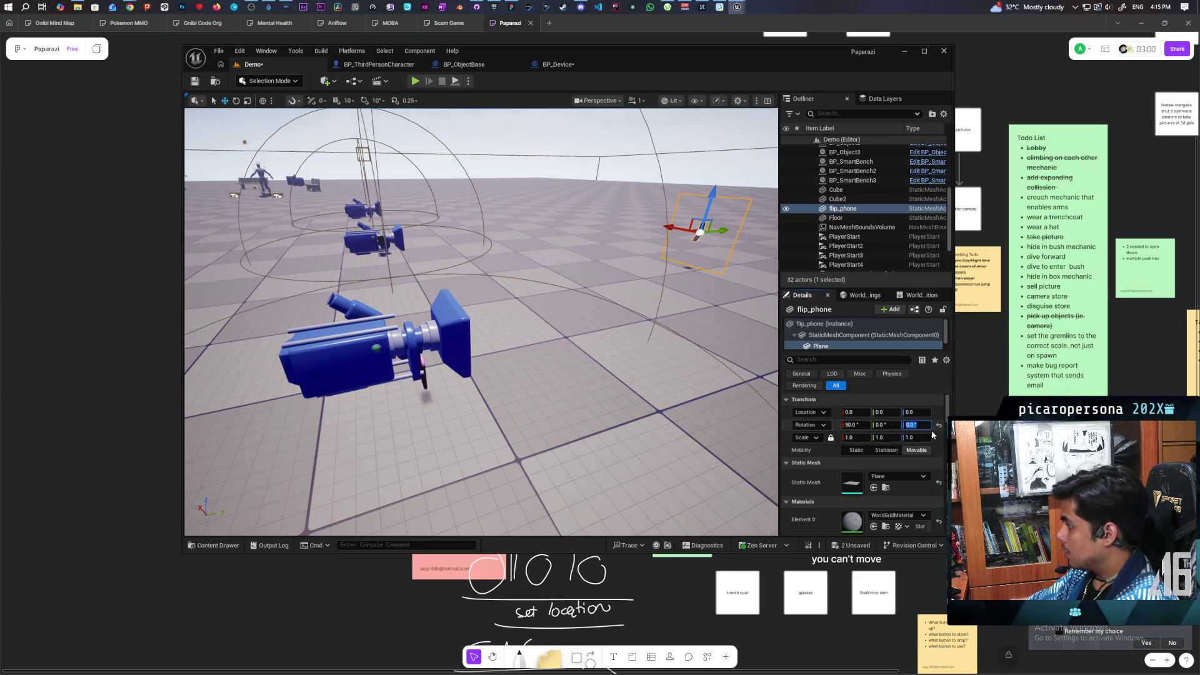
pyautogui.write('180')
pyautogui.press('Return')
# Frame the flip_phone in the view, then select BP_Device3 and reposition the view around it.
pyautogui.press('f')
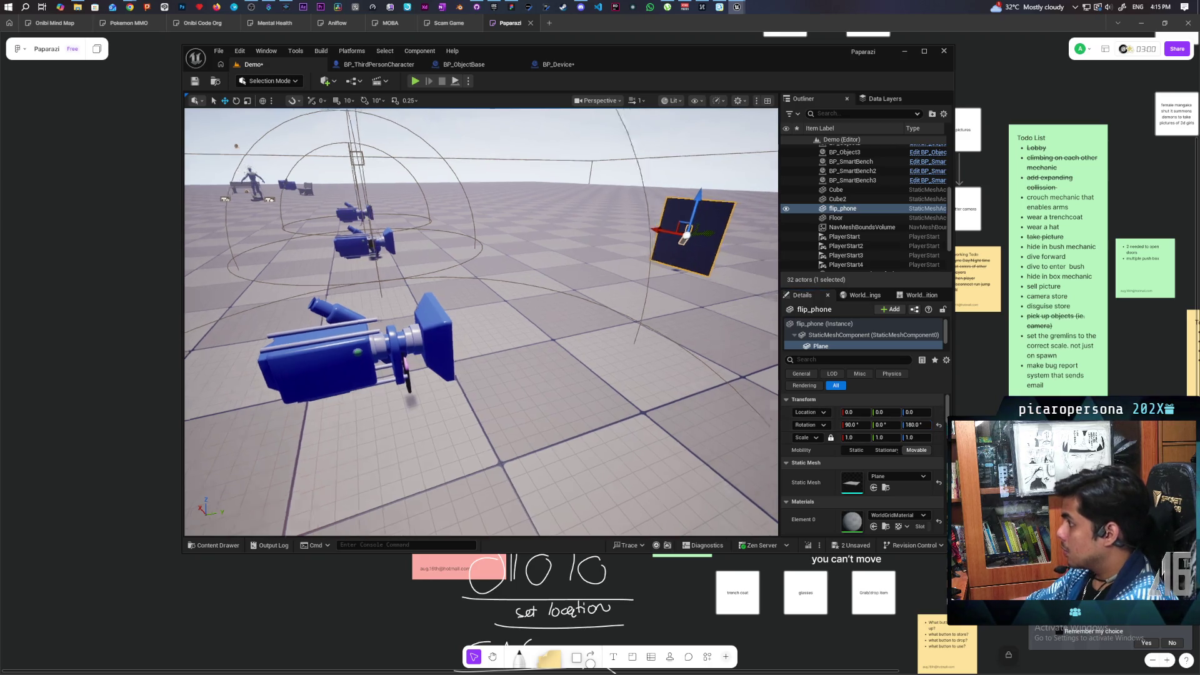
pyautogui.press('w')
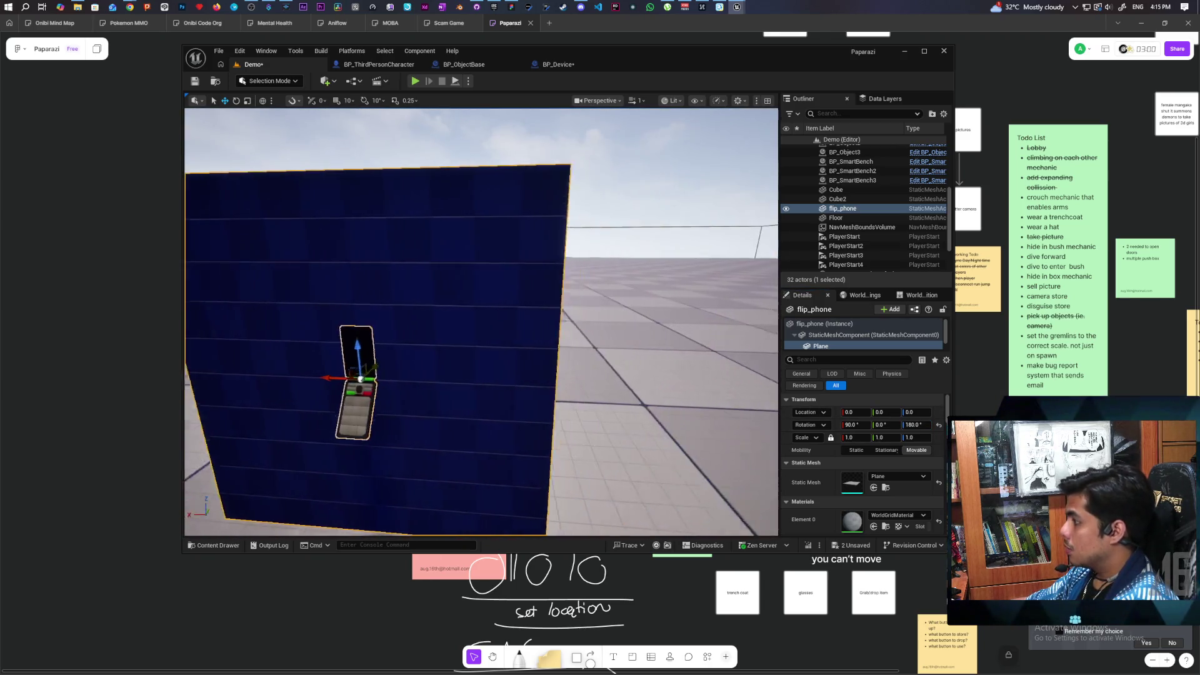
pyautogui.press('f')
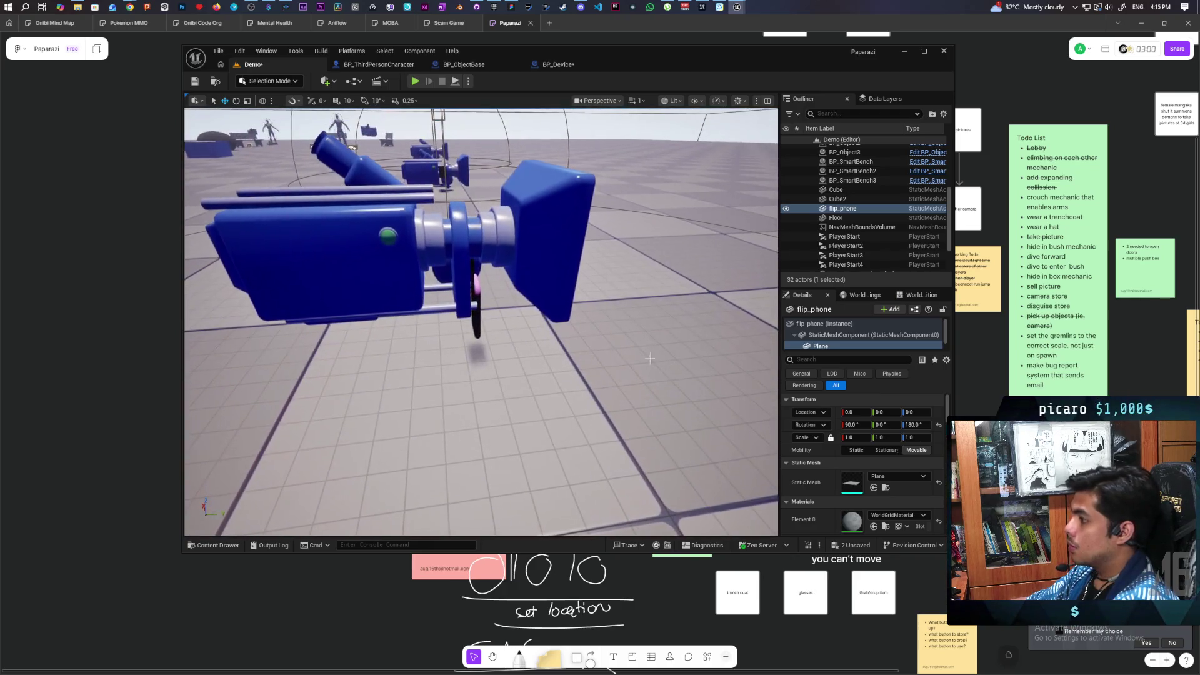
pyautogui.click(476, 291)
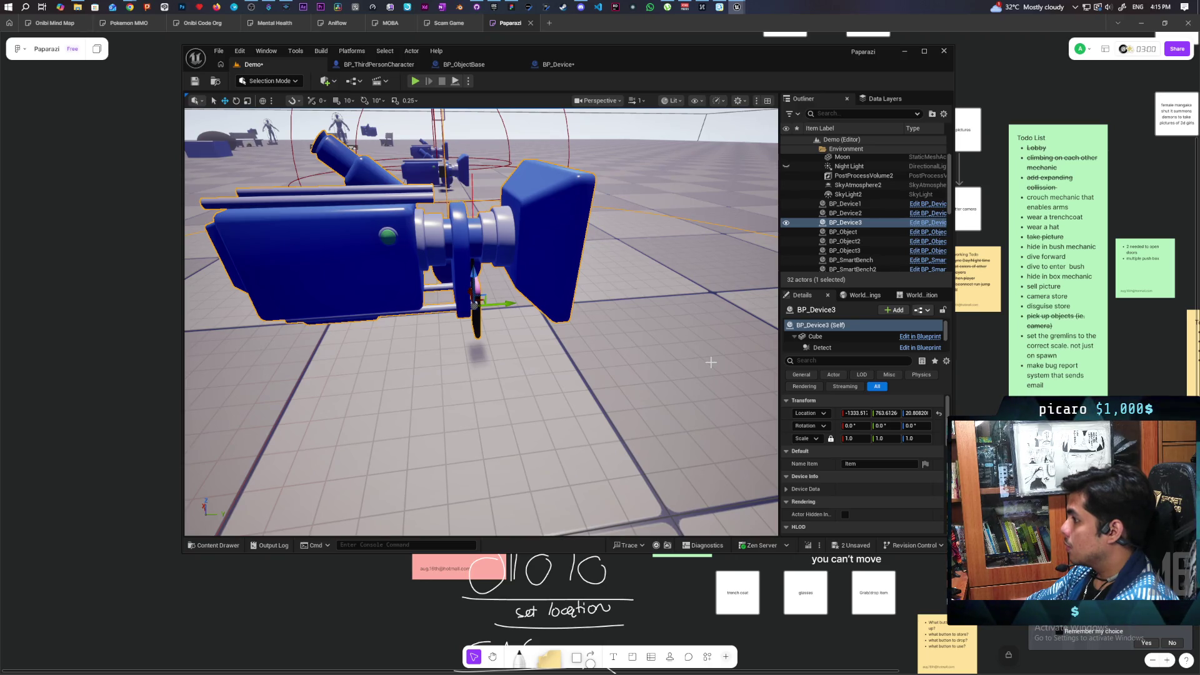
pyautogui.press('s')
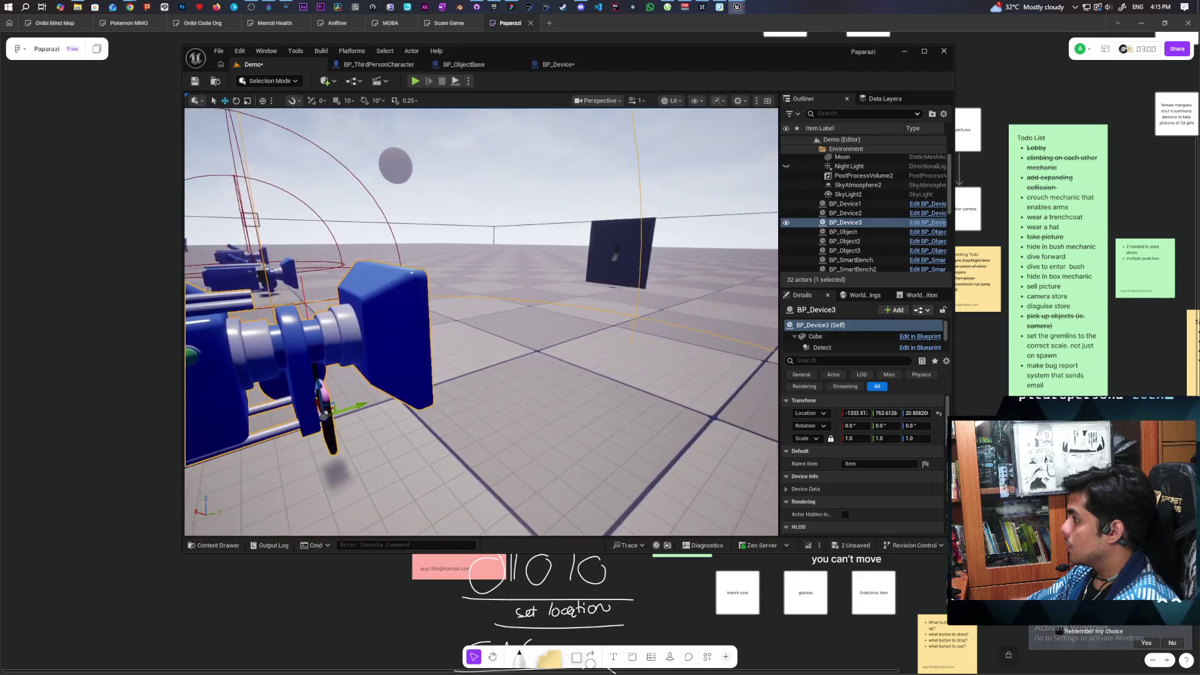
pyautogui.press('a')
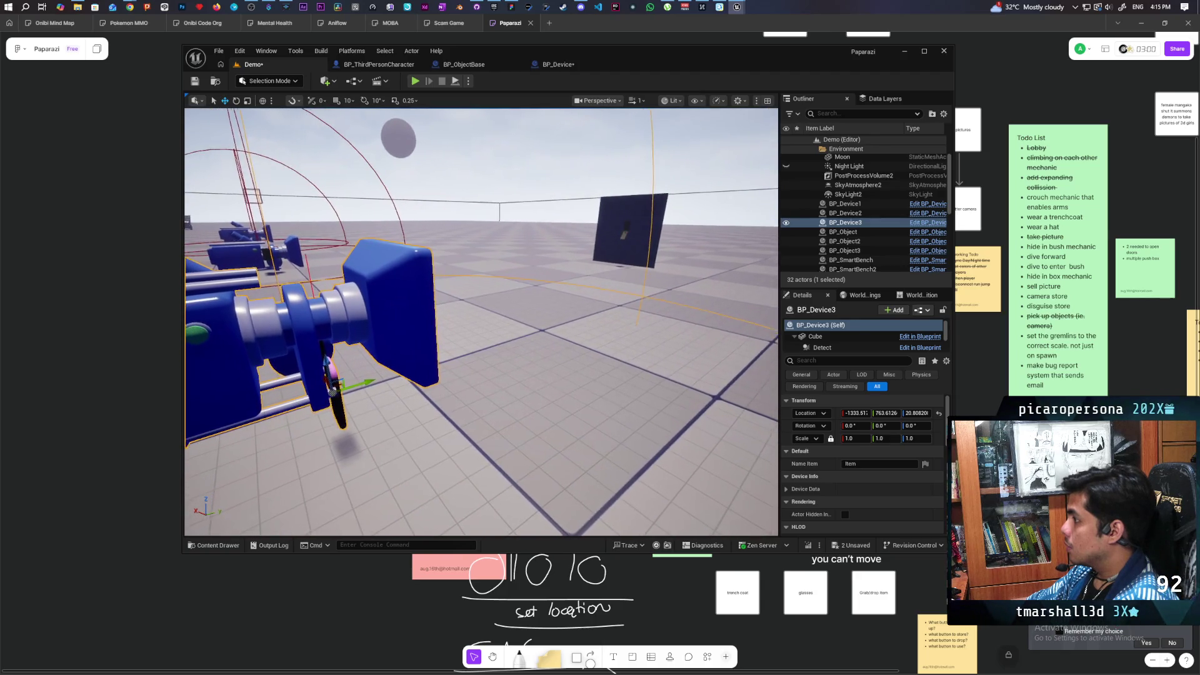
pyautogui.press('d')
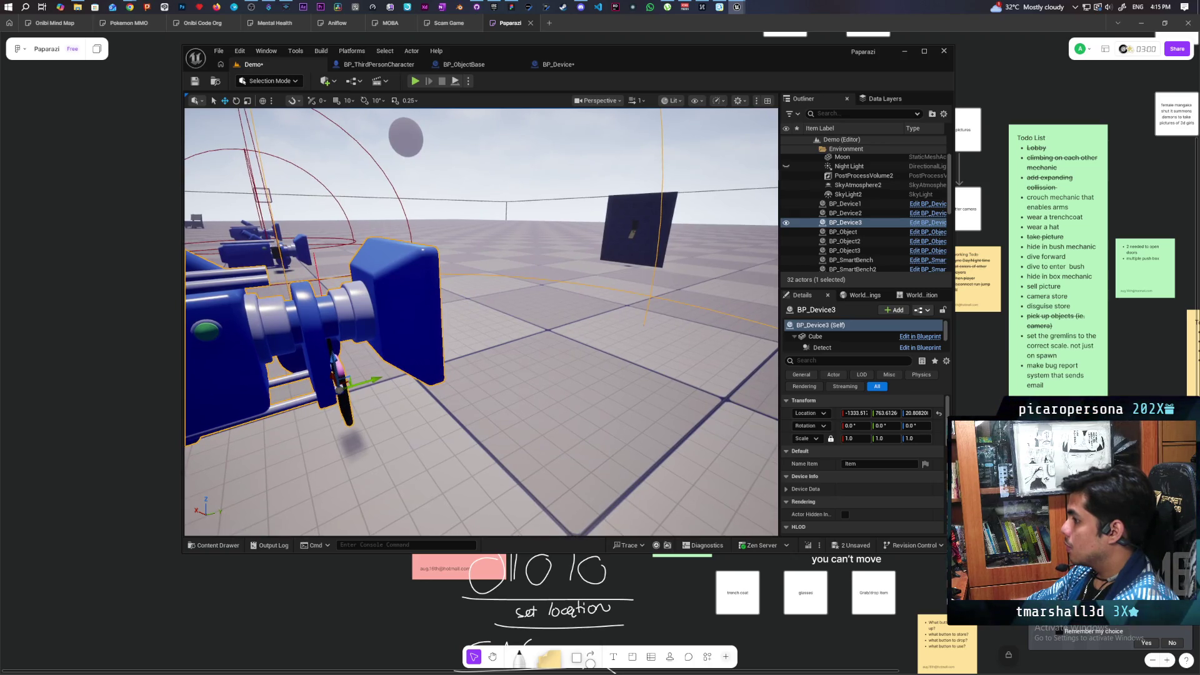
pyautogui.press('d')
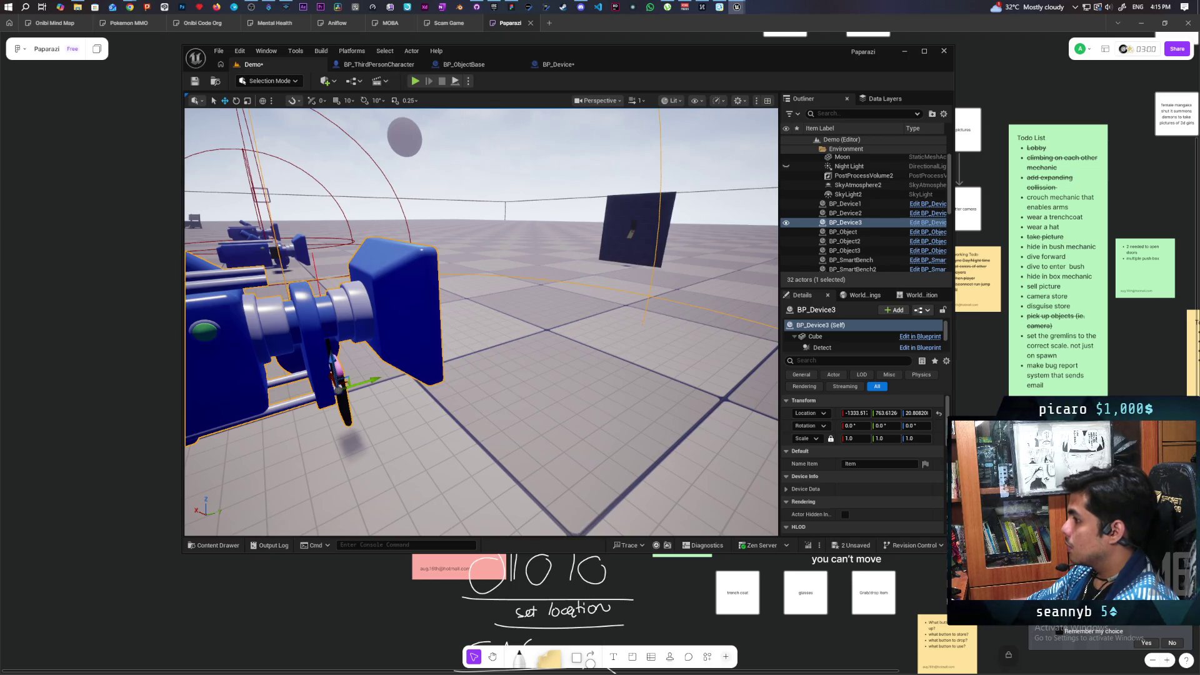
pyautogui.press('d')
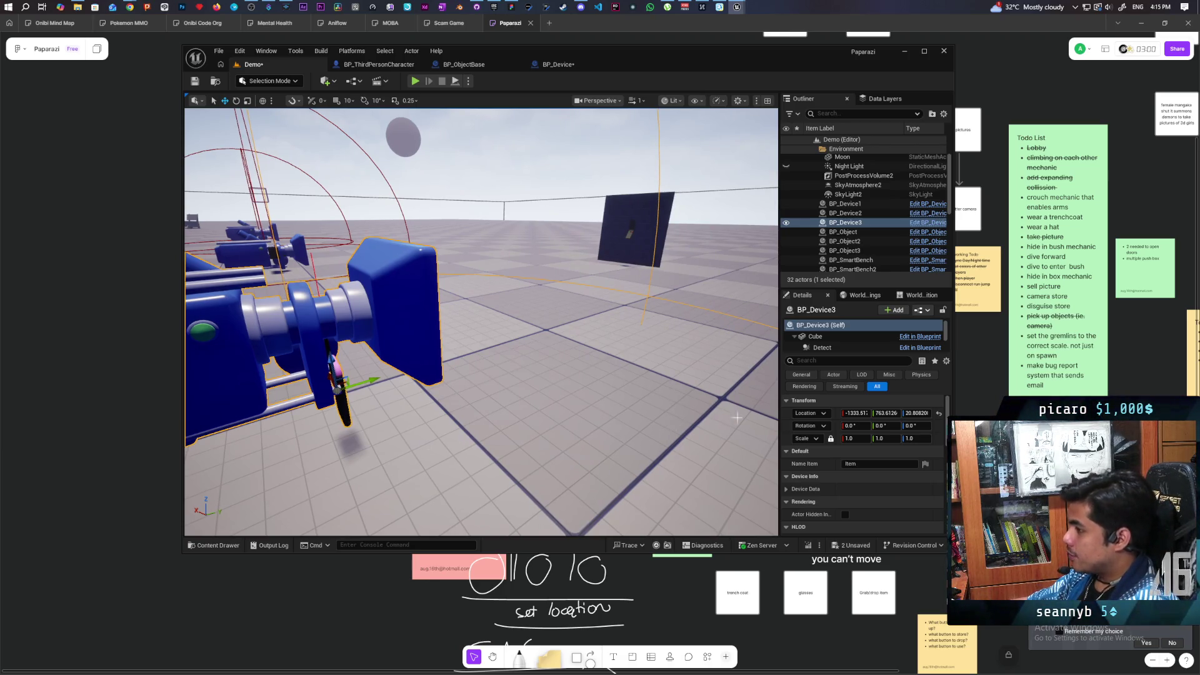
# Set BP_Device3's Screen Mobility to Movable, copy its scale, and focus the plane in the viewport.
pyautogui.scroll(-3, 829, 342)
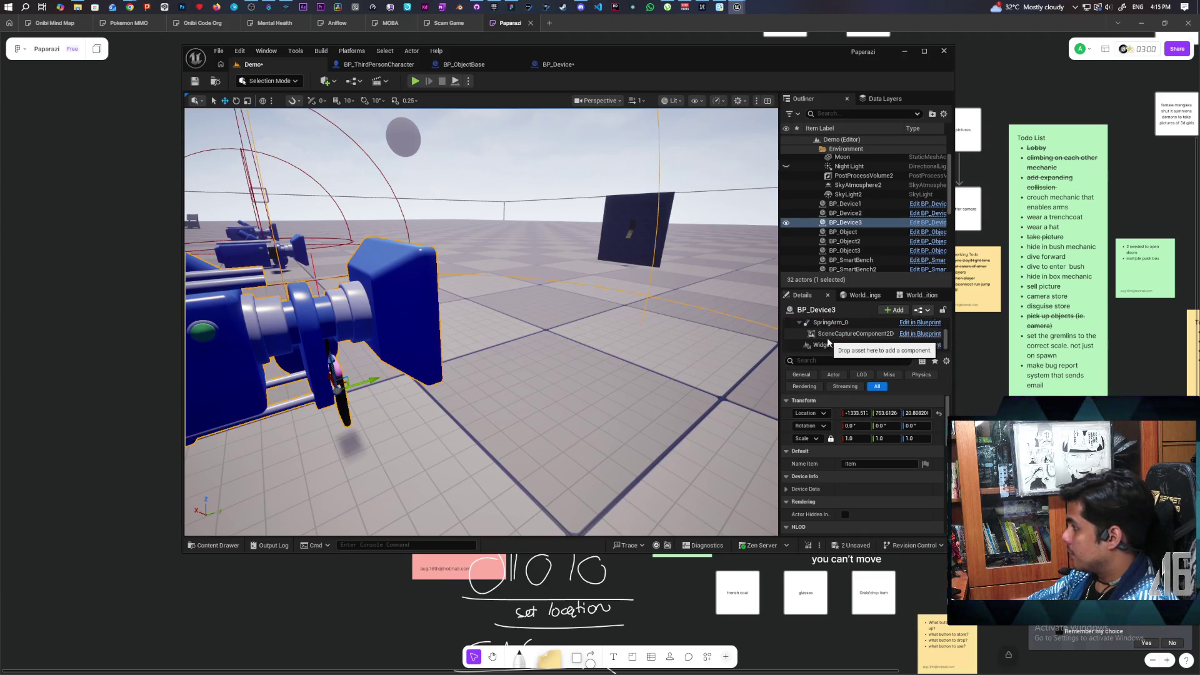
pyautogui.scroll(1, 830, 337)
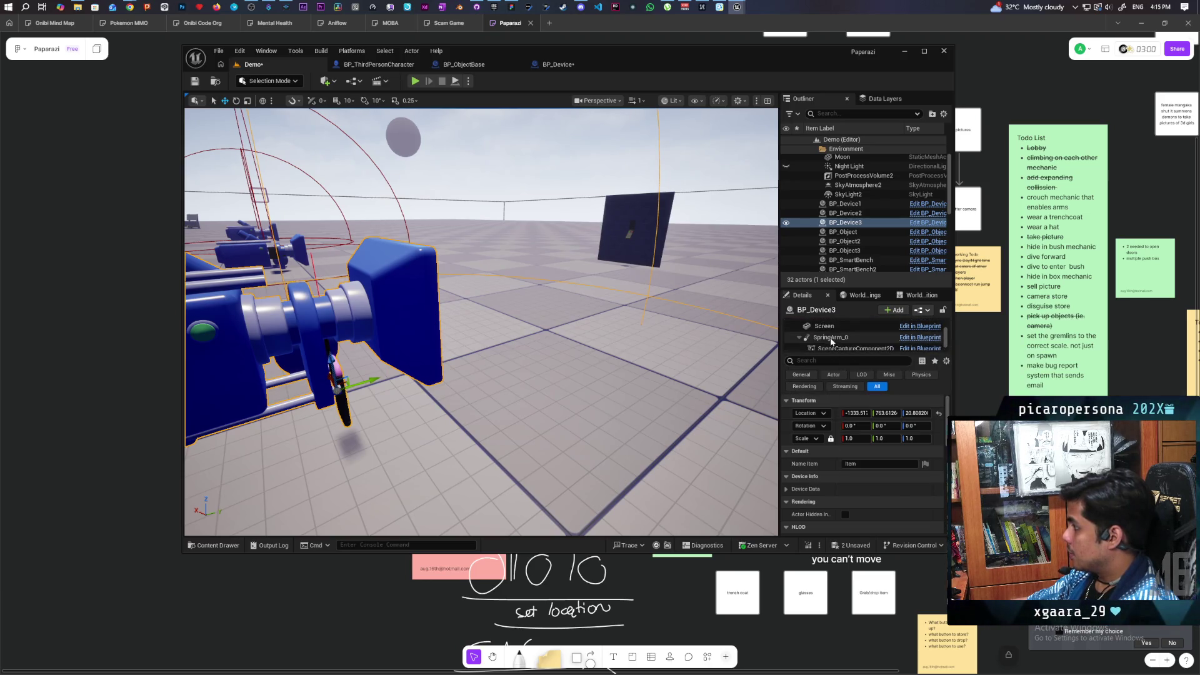
pyautogui.click(829, 326)
pyautogui.click(916, 451)
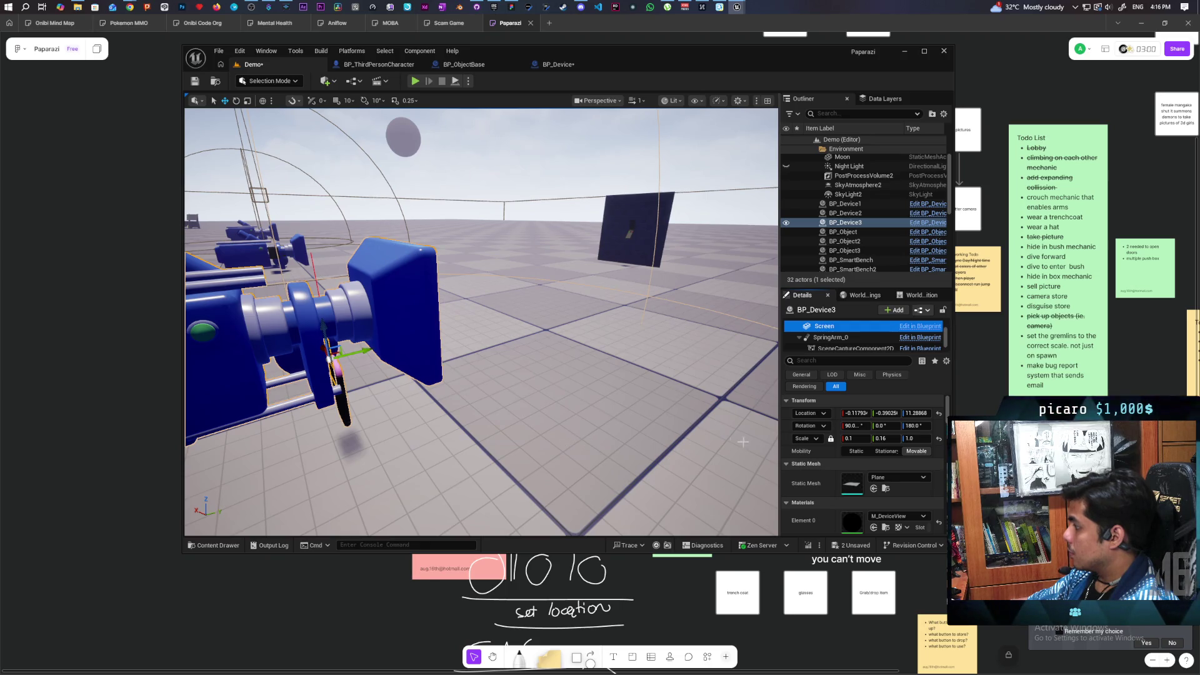
pyautogui.click(828, 440)
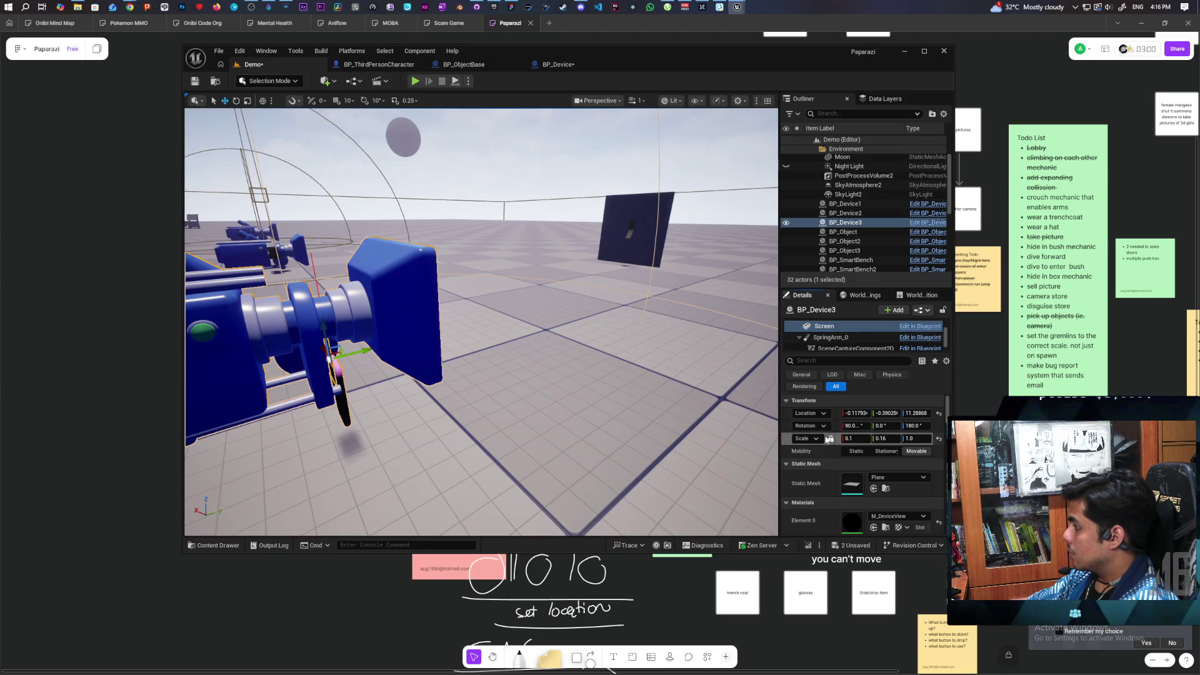
pyautogui.press('f')
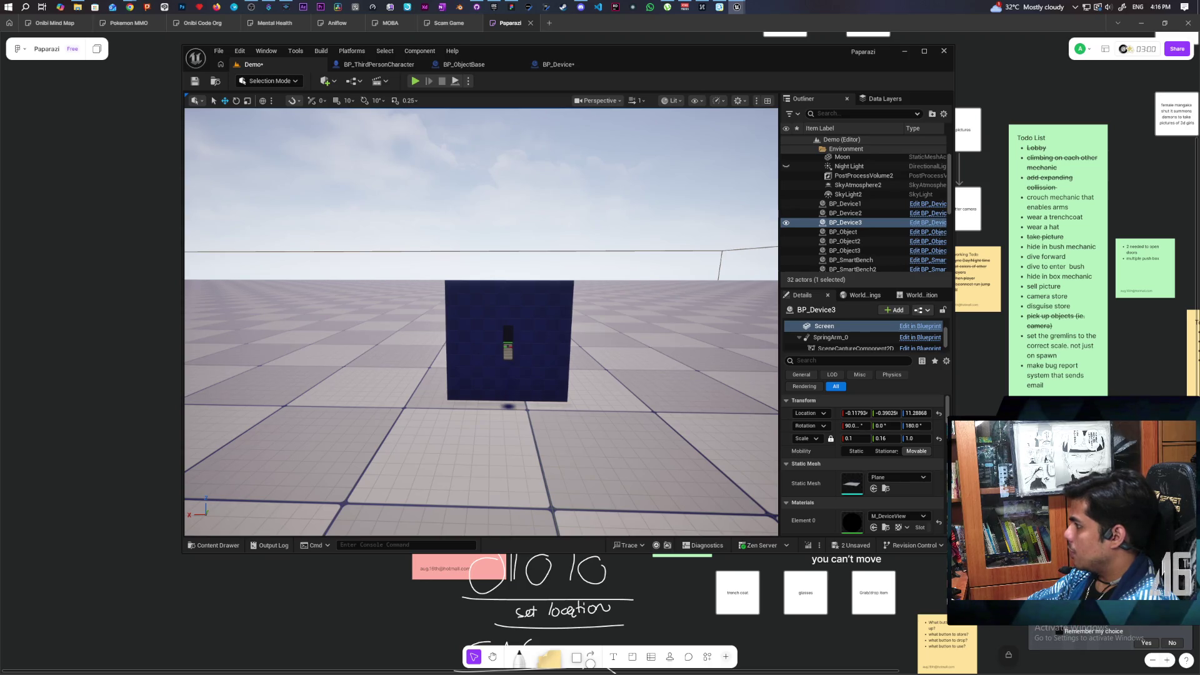
# Apply the copied scale (0.1, 0.16, 1.0) to the flip_phone's Plane component.
pyautogui.click(555, 337)
pyautogui.click(820, 338)
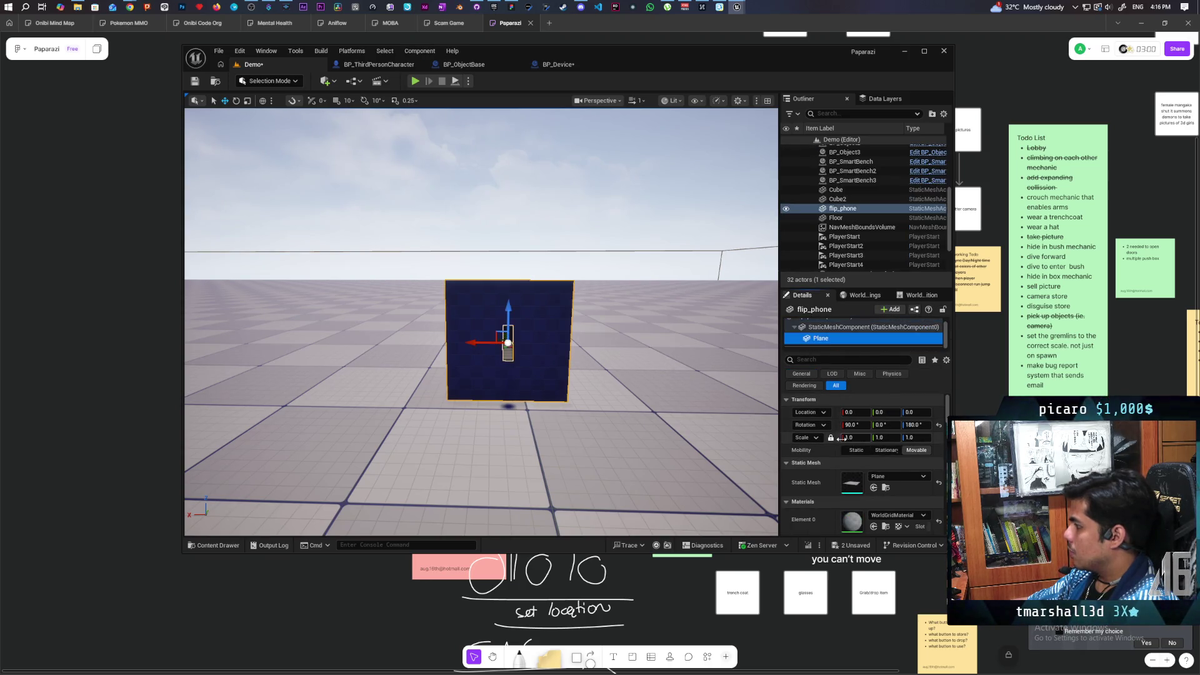
pyautogui.hotkey('ctrl', 'z')
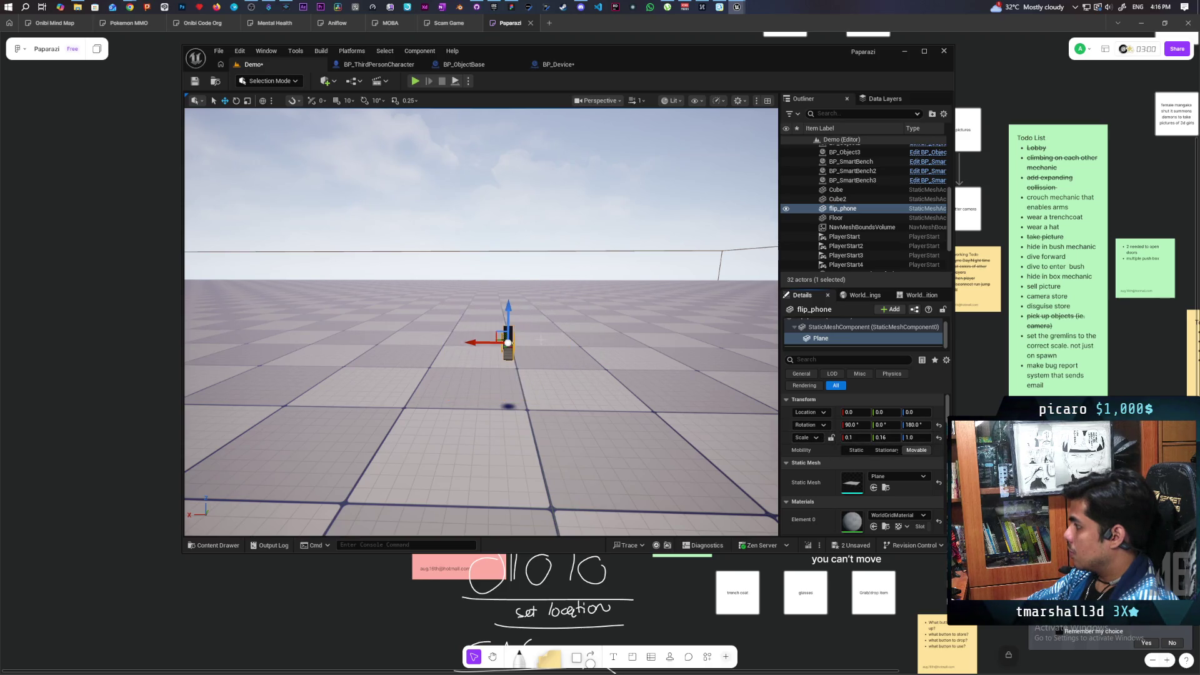
pyautogui.scroll(5, 541, 338)
pyautogui.moveTo(552, 355)
pyautogui.mouseDown()
pyautogui.moveTo(543, 347)
pyautogui.moveTo(550, 369)
pyautogui.moveTo(500, 332)
pyautogui.moveTo(488, 294)
pyautogui.moveTo(509, 290)
pyautogui.moveTo(510, 341)
pyautogui.moveTo(494, 365)
pyautogui.moveTo(462, 362)
pyautogui.moveTo(481, 362)
pyautogui.moveTo(478, 387)
pyautogui.moveTo(481, 350)
pyautogui.moveTo(478, 394)
pyautogui.moveTo(478, 369)
pyautogui.moveTo(578, 324)
pyautogui.mouseUp()
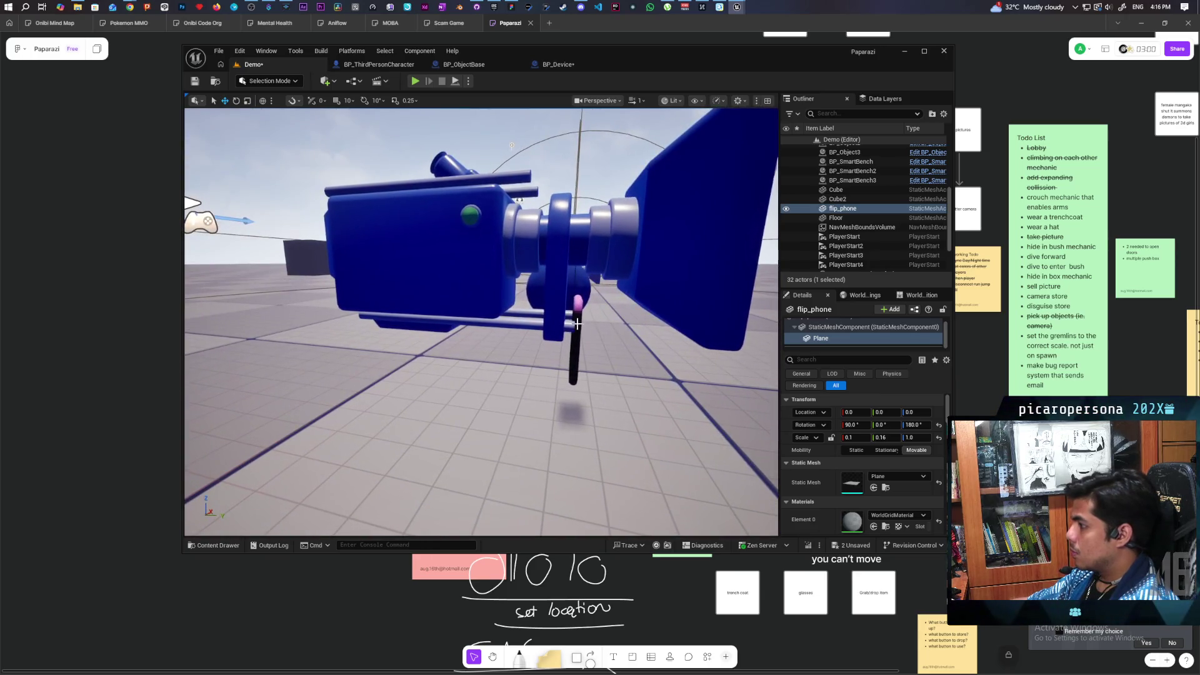
# Copy BP_Device3's Screen location onto the flip_phone's Plane, giving it Z location 11.29.
pyautogui.click(577, 324)
pyautogui.scroll(-2, 842, 337)
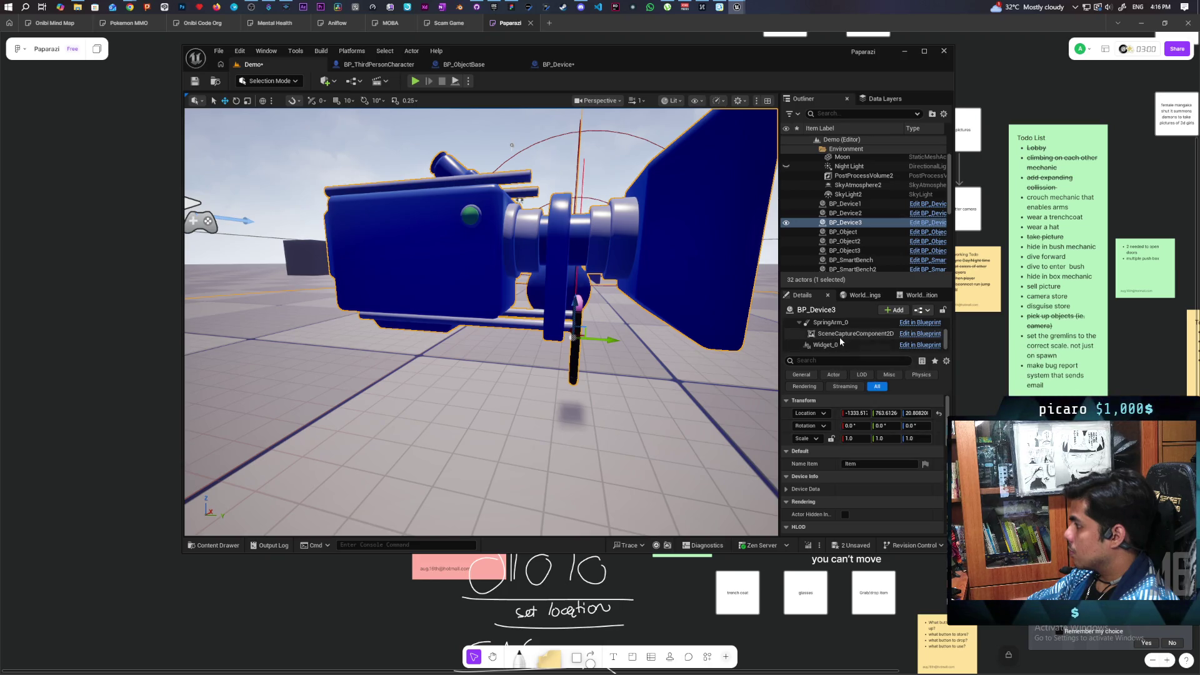
pyautogui.scroll(1, 839, 338)
pyautogui.click(839, 327)
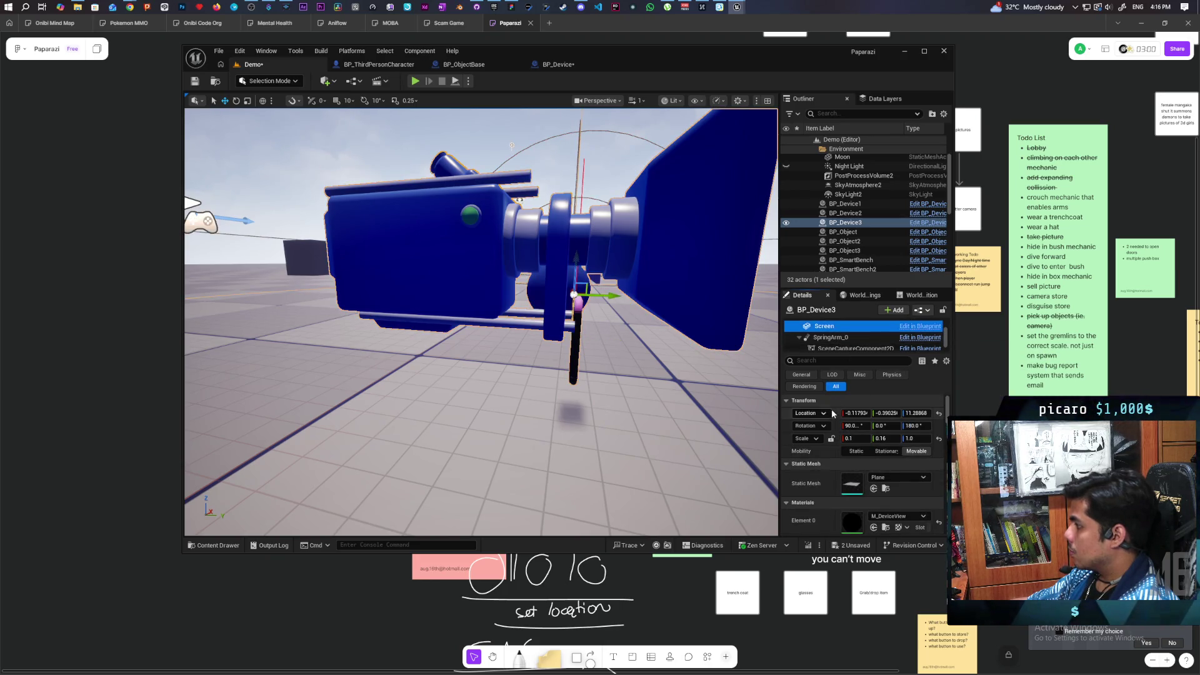
pyautogui.press('f')
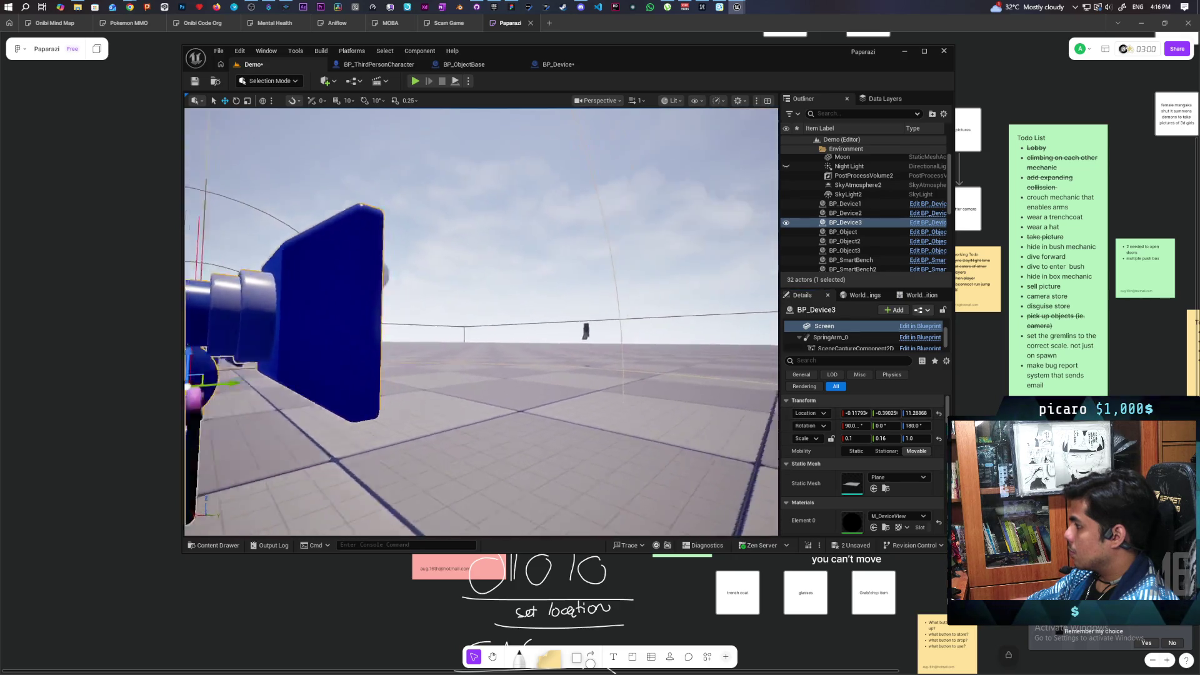
pyautogui.click(532, 341)
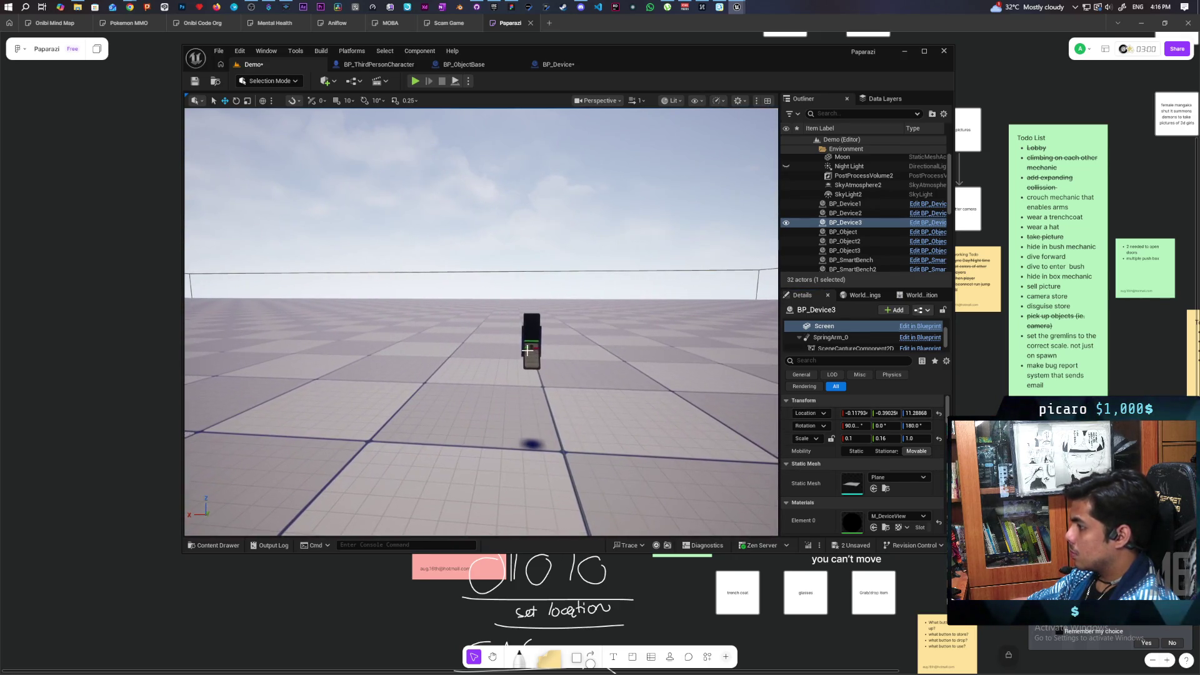
pyautogui.click(821, 338)
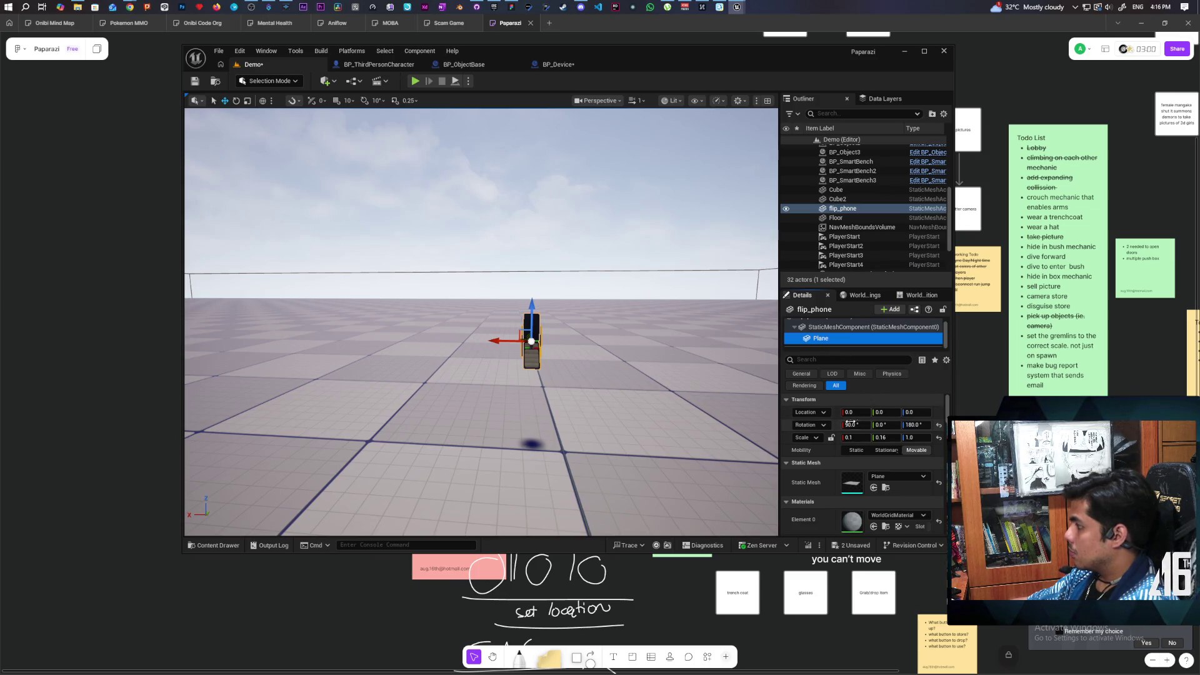
pyautogui.moveTo(531, 325); pyautogui.dragTo(556, 346)
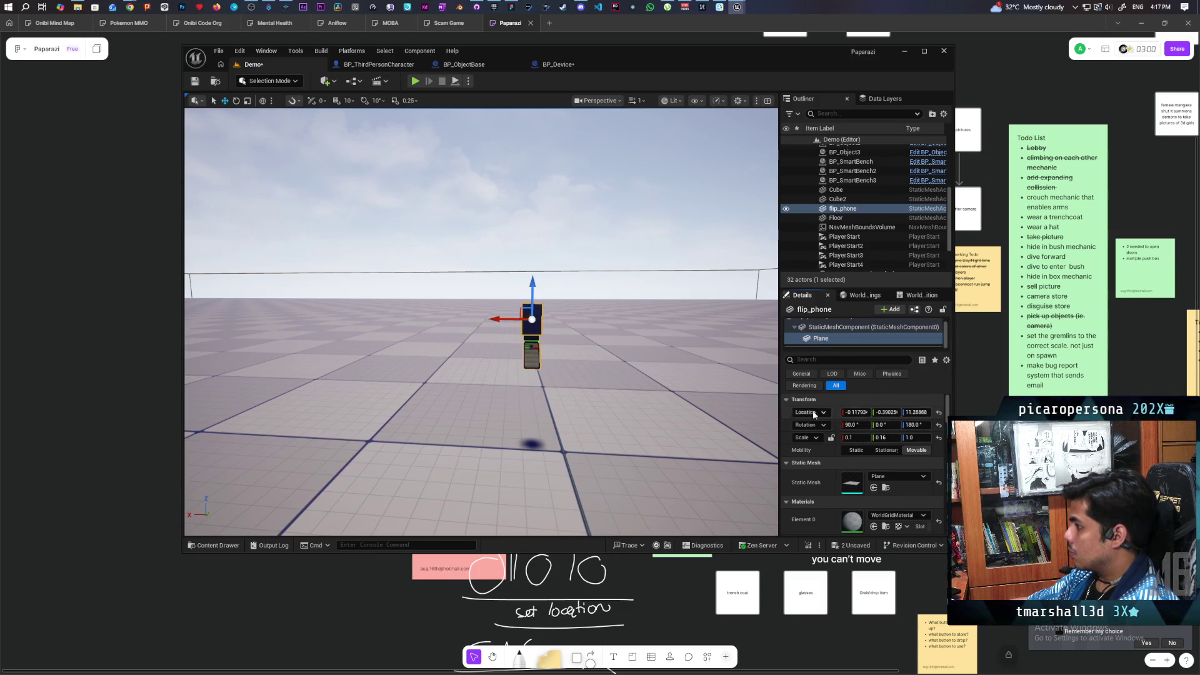
# Shrink the flip_phone plane's X and Y scale to match the phone screen's size.
pyautogui.press('f')
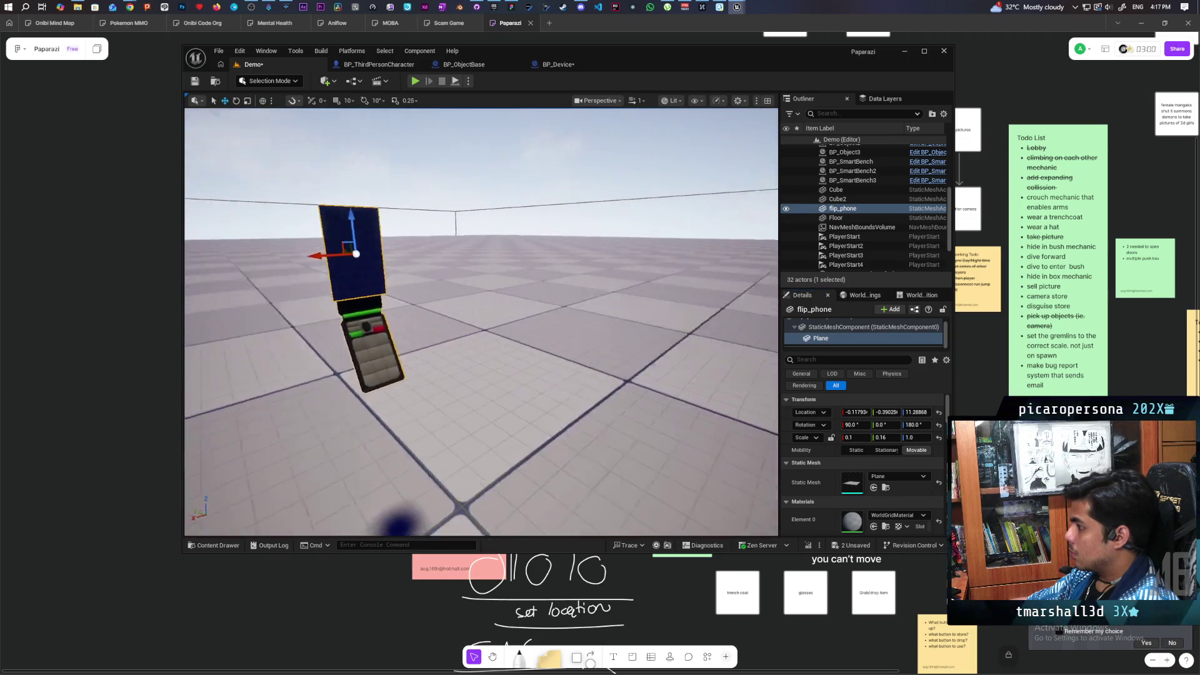
pyautogui.moveTo(481, 322)
pyautogui.mouseDown()
pyautogui.moveTo(456, 322)
pyautogui.moveTo(482, 319)
pyautogui.moveTo(478, 293)
pyautogui.moveTo(494, 301)
pyautogui.moveTo(475, 313)
pyautogui.moveTo(494, 319)
pyautogui.moveTo(482, 325)
pyautogui.mouseUp()
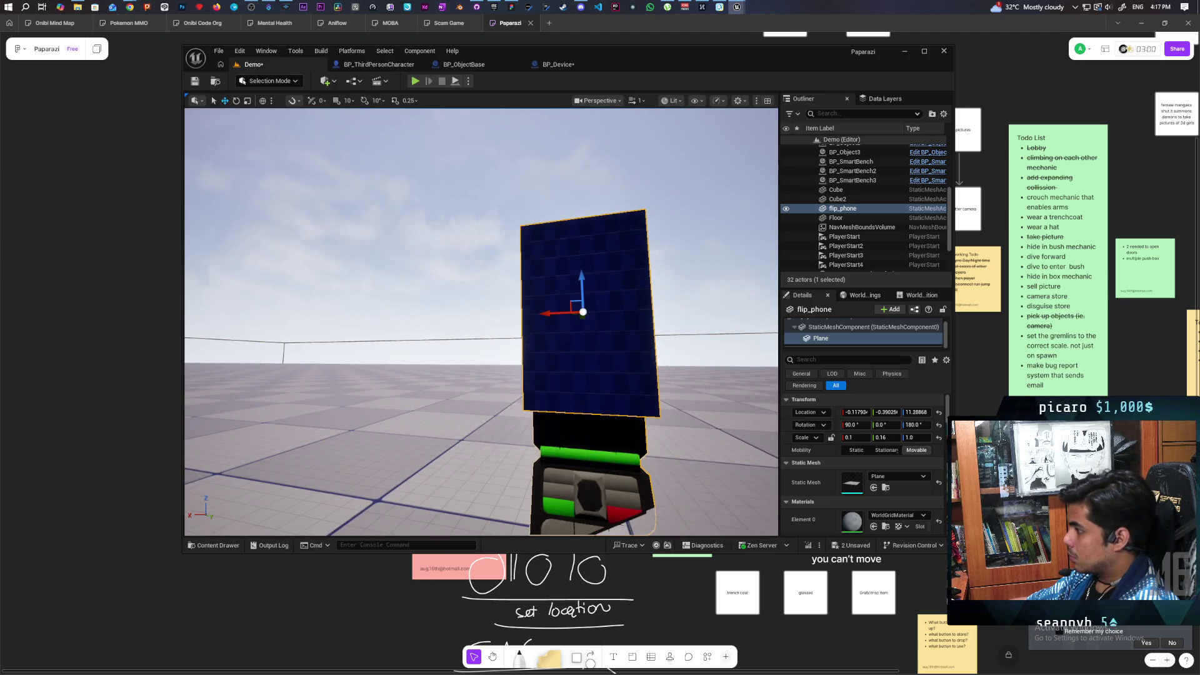
pyautogui.moveTo(880, 437); pyautogui.dragTo(876, 437)
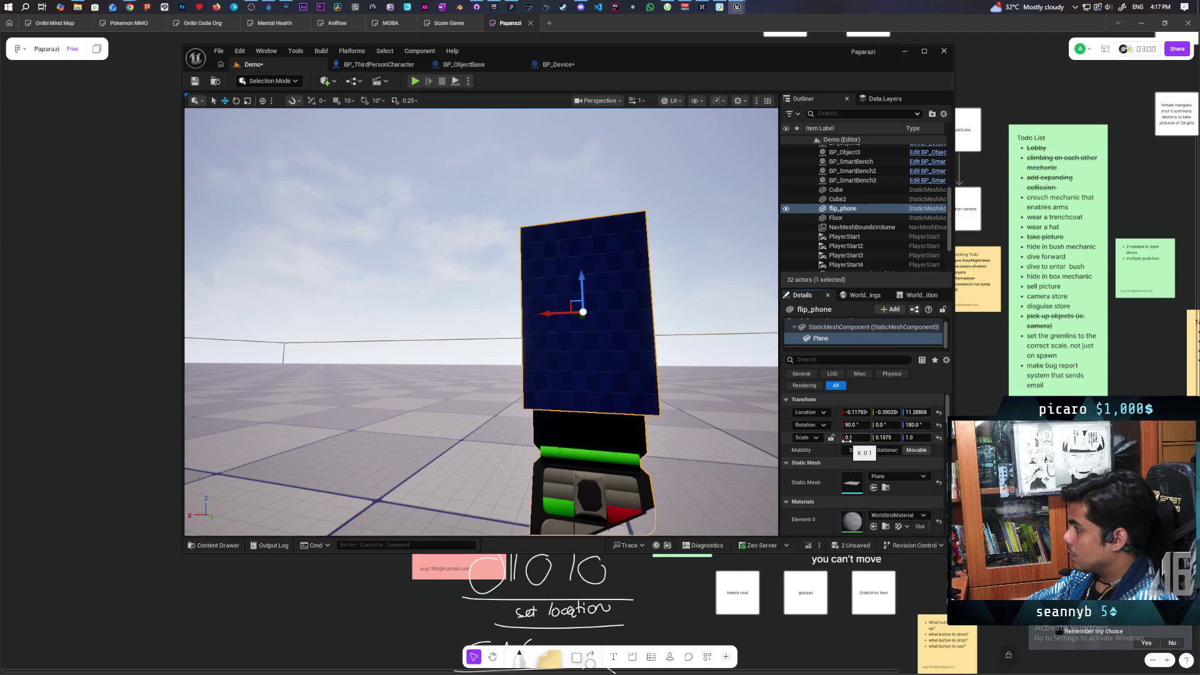
pyautogui.moveTo(855, 437); pyautogui.dragTo(844, 437)
pyautogui.moveTo(704, 431)
pyautogui.mouseDown()
pyautogui.moveTo(675, 425)
pyautogui.moveTo(691, 416)
pyautogui.moveTo(627, 373)
pyautogui.mouseUp()
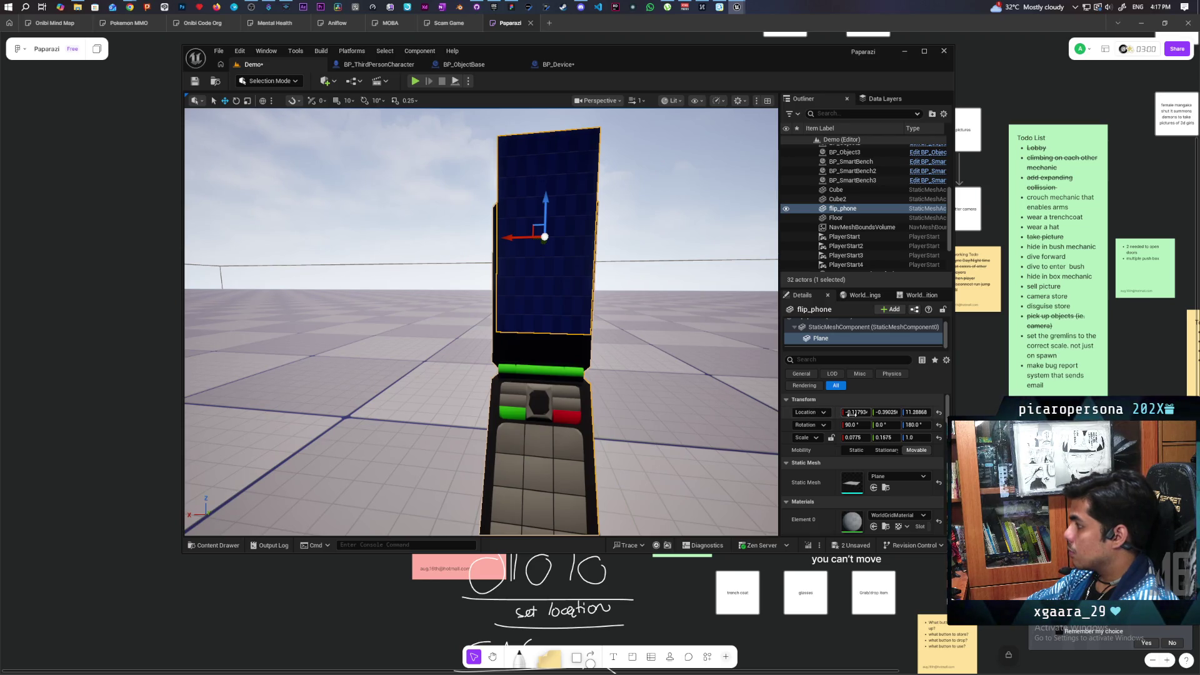
# Centre the plane at Location X 0, lower it to Z 7.0, and trim scale to 0.0775 by 0.135.
pyautogui.write('0')
pyautogui.press('Return')
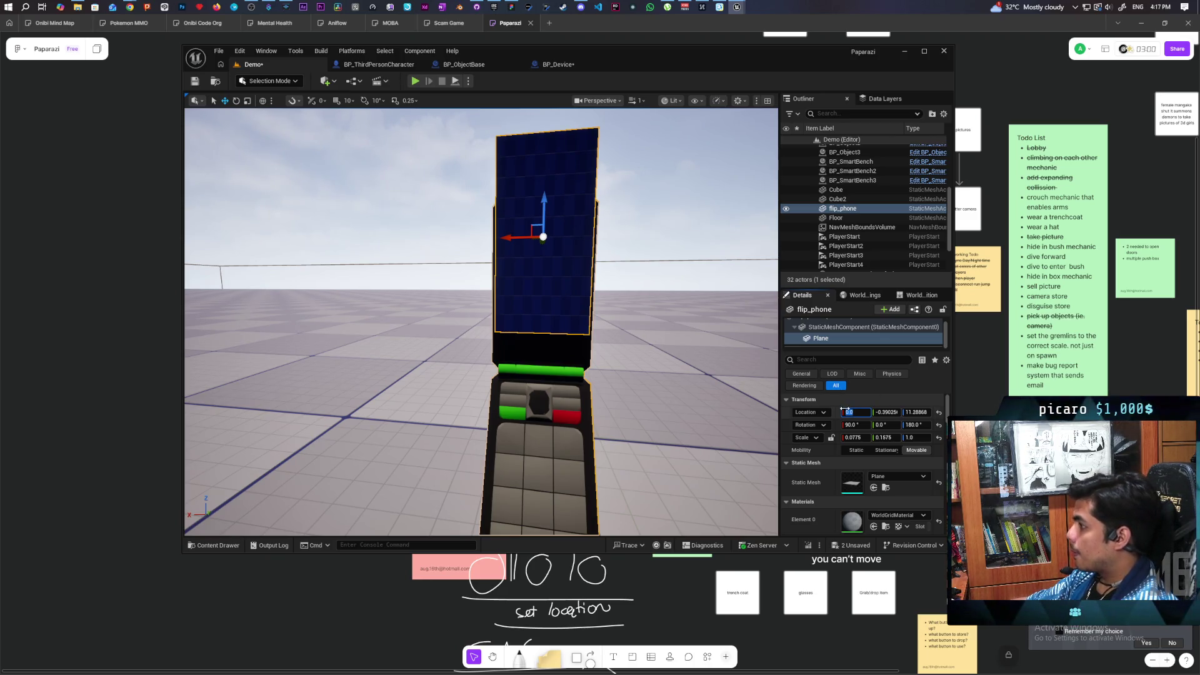
pyautogui.moveTo(911, 412); pyautogui.dragTo(935, 412)
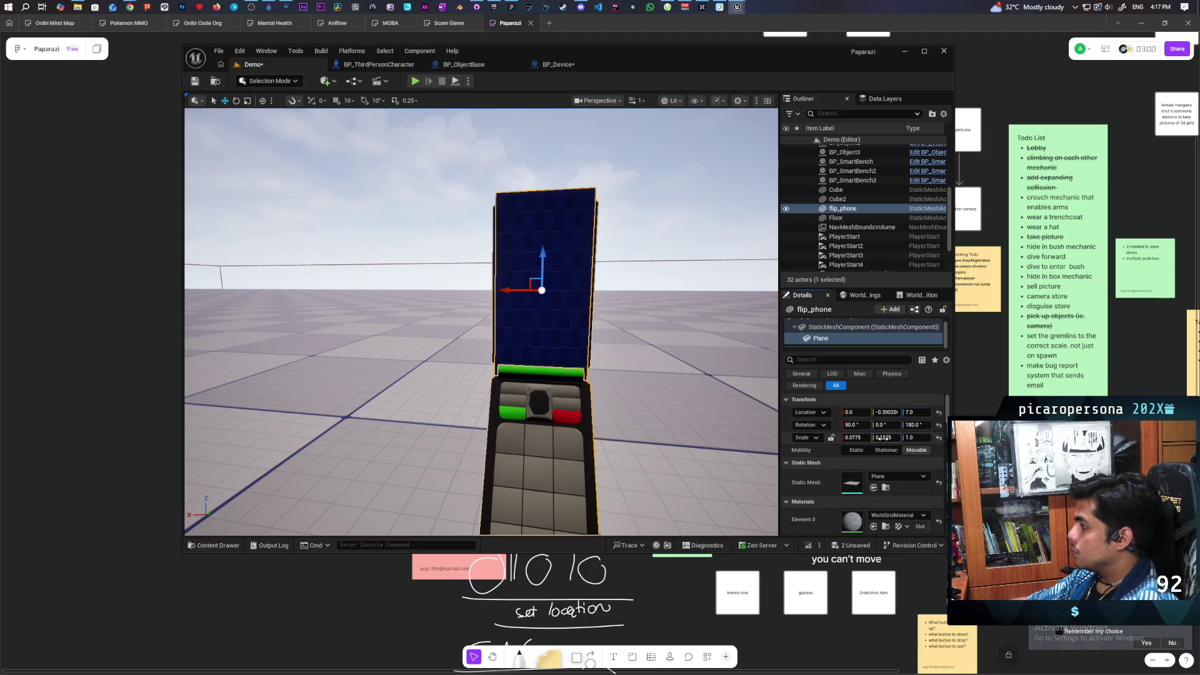
pyautogui.moveTo(886, 438); pyautogui.dragTo(880, 438)
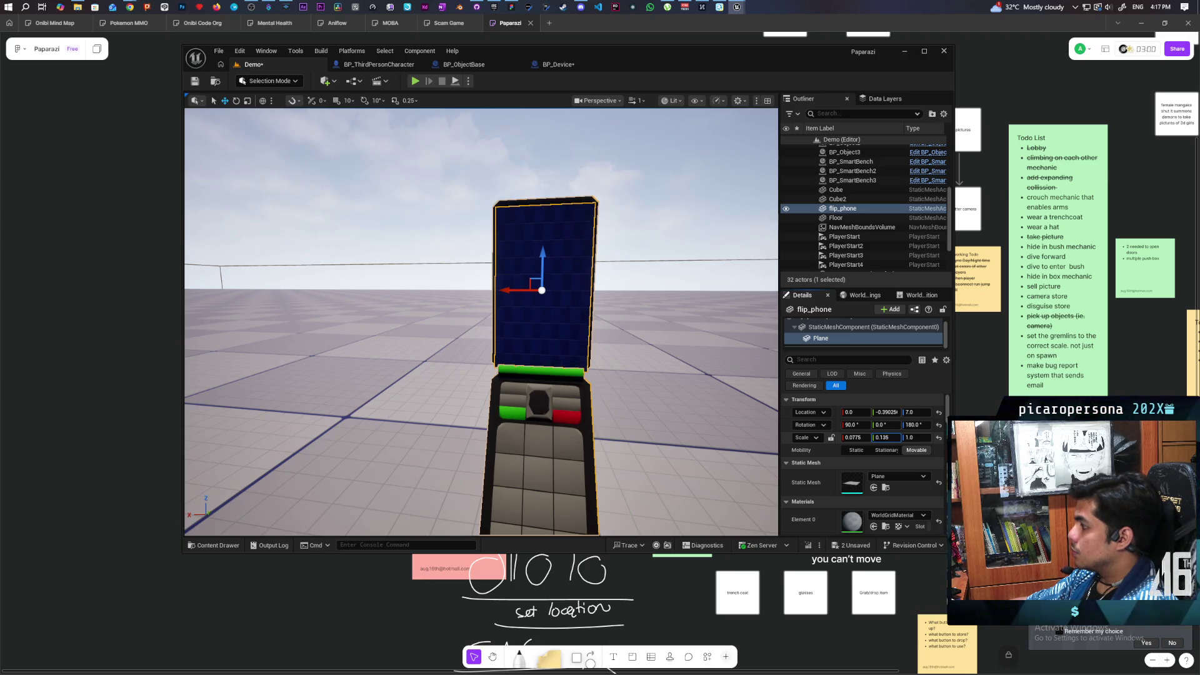
pyautogui.click(906, 413)
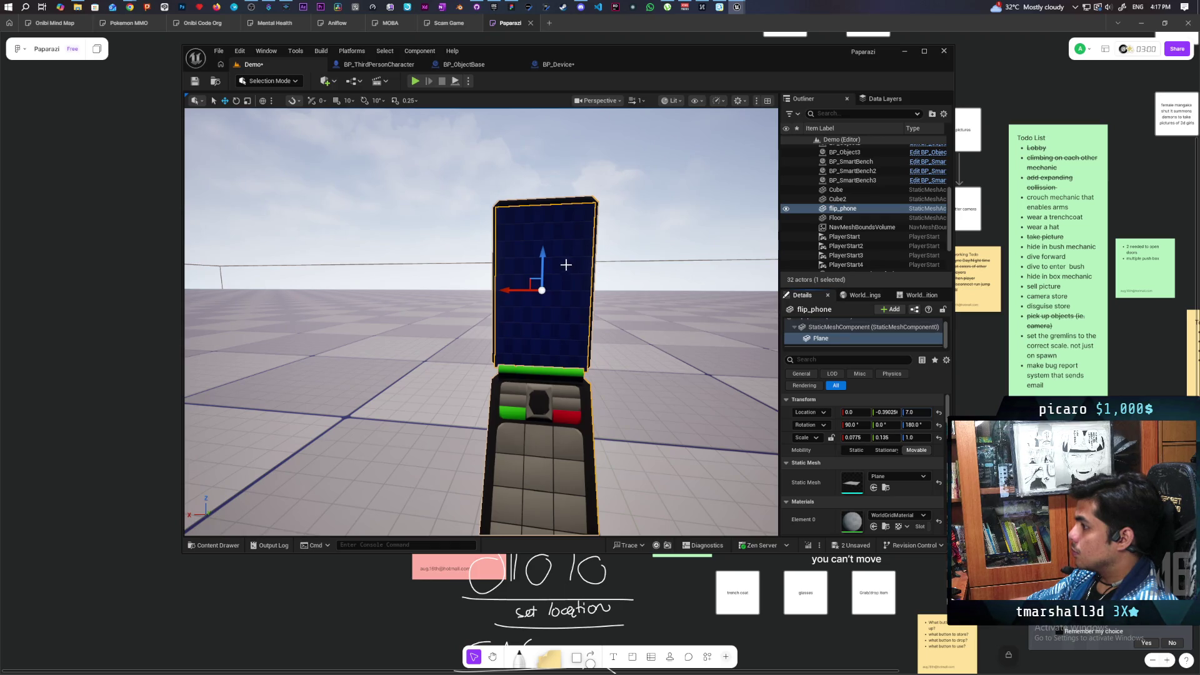
# Raise the flip_phone plane with the Z gizmo to about 7.33, then save the Demo level.
pyautogui.moveTo(543, 257); pyautogui.dragTo(546, 252)
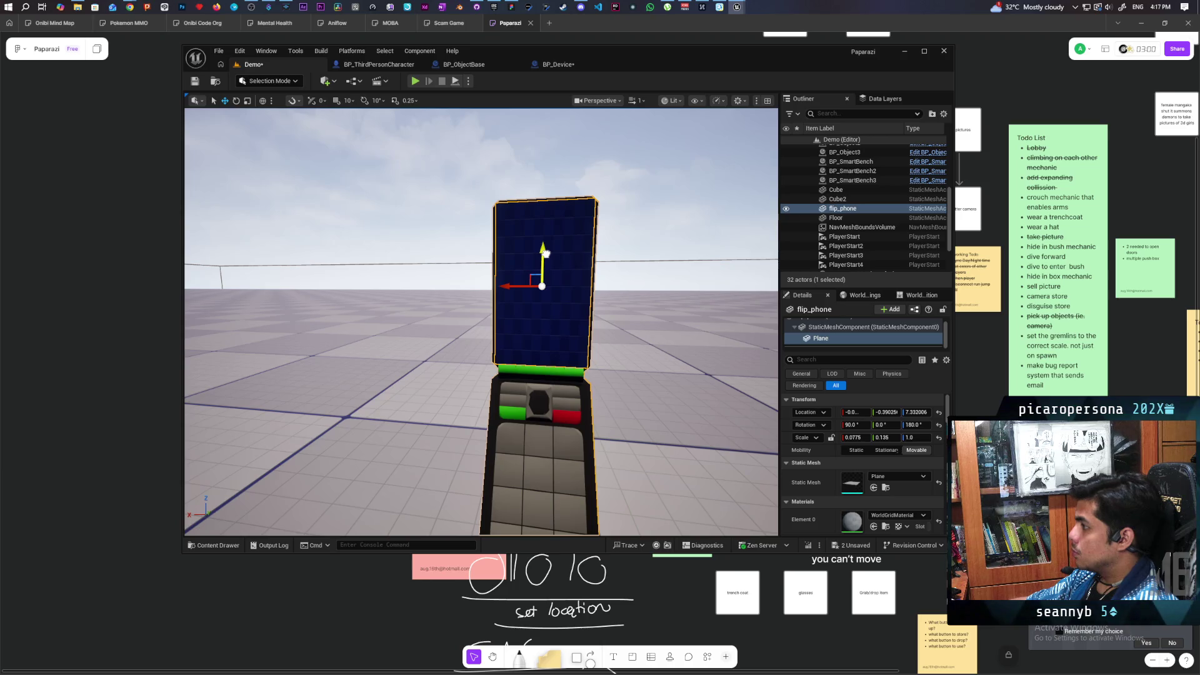
pyautogui.click(854, 438)
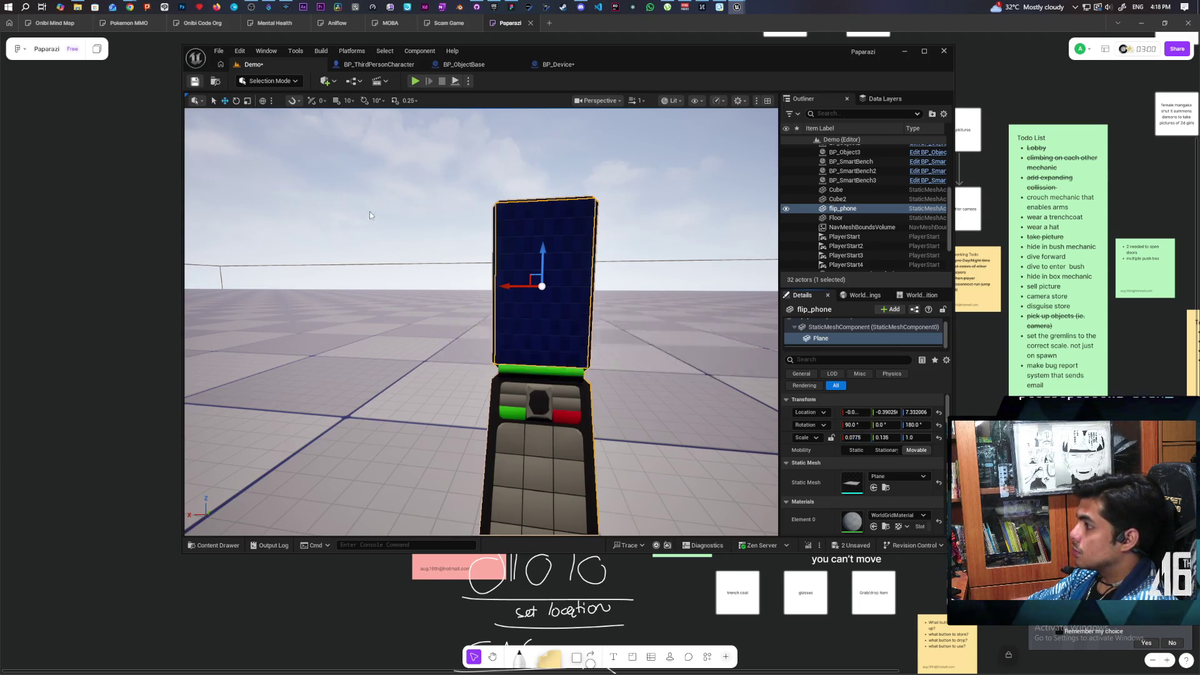
pyautogui.hotkey('ctrl', 's')
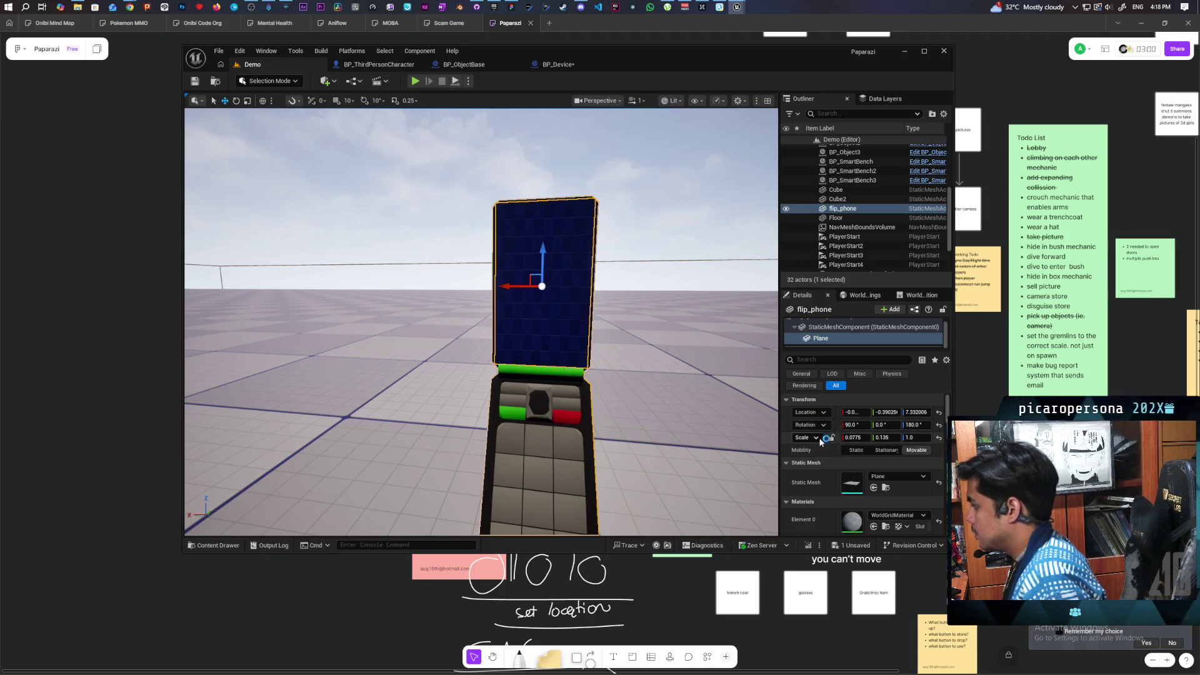
pyautogui.press('capslock')
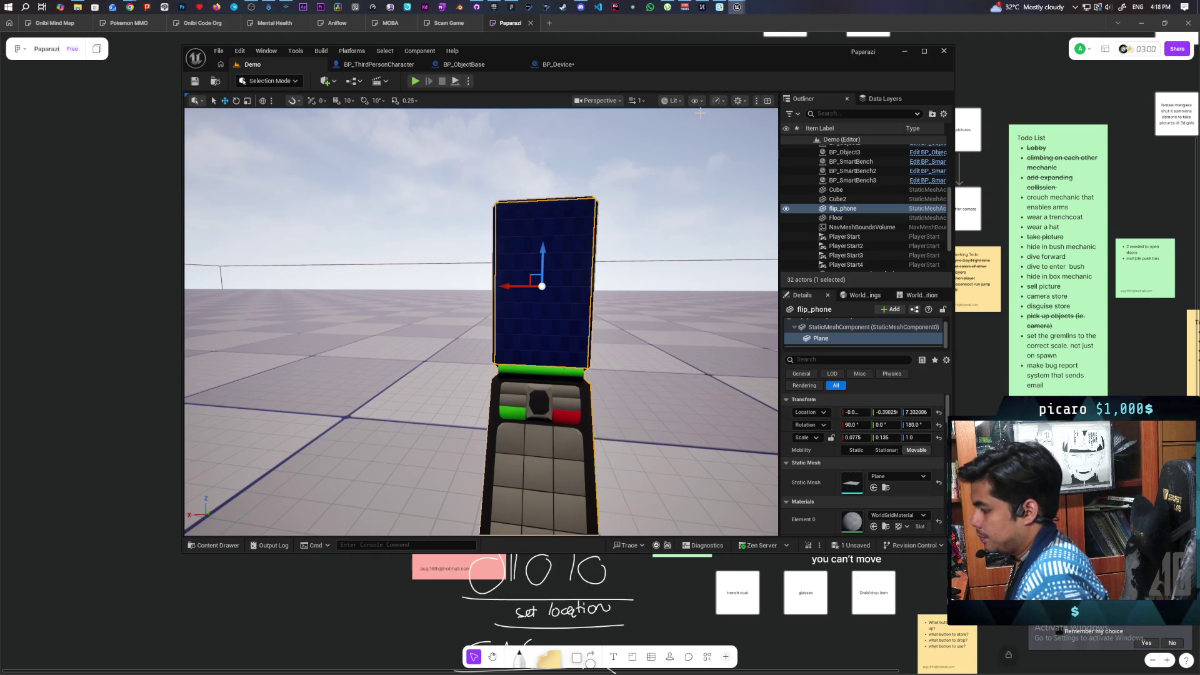
pyautogui.press('capslock')
pyautogui.moveTo(688, 64); pyautogui.dragTo(937, 59)
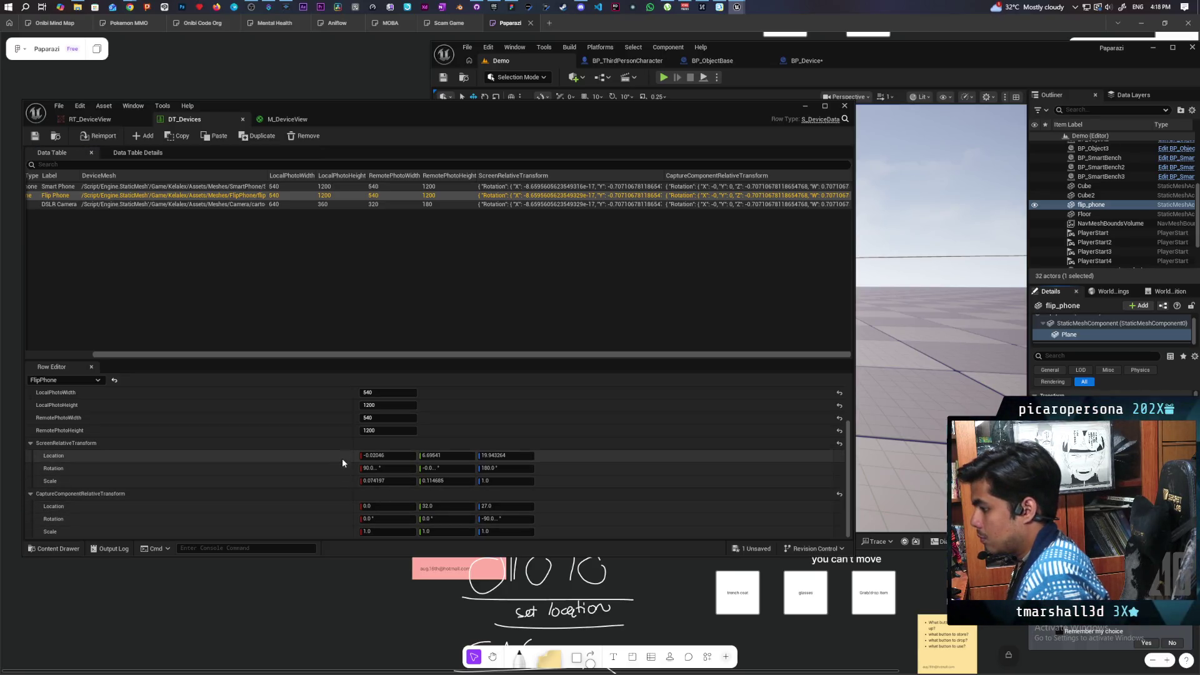
# Paste location -0.0, -0.390256, 7.332006 into FlipPhone's screen transform and minimize DT_Devices.
pyautogui.hotkey('ctrl', 'v')
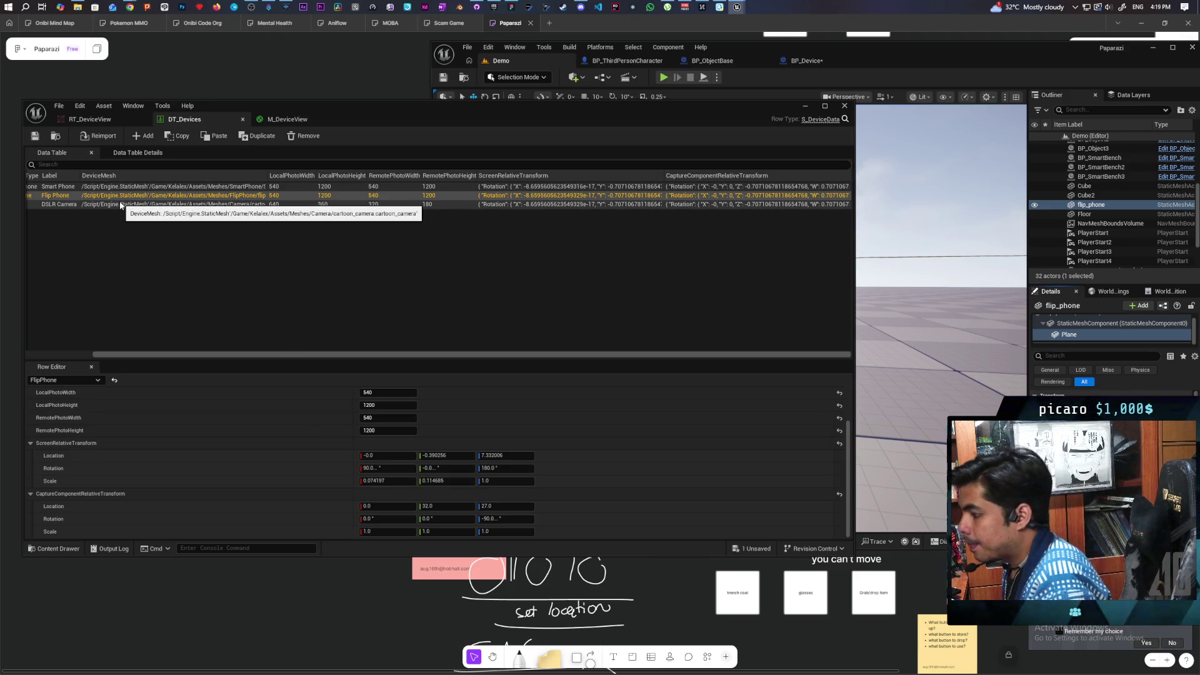
pyautogui.click(805, 106)
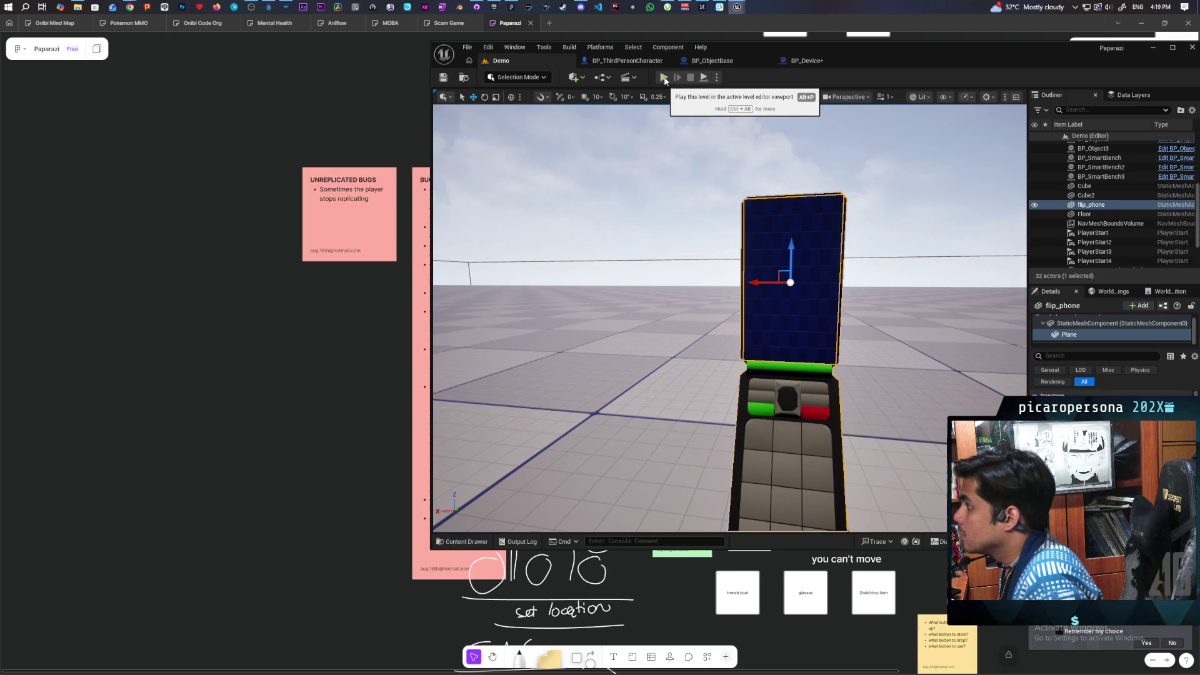
# Start a multiplayer play test, pick up the flip phone, then eject to a free camera.
pyautogui.hotkey('alt', 'p')
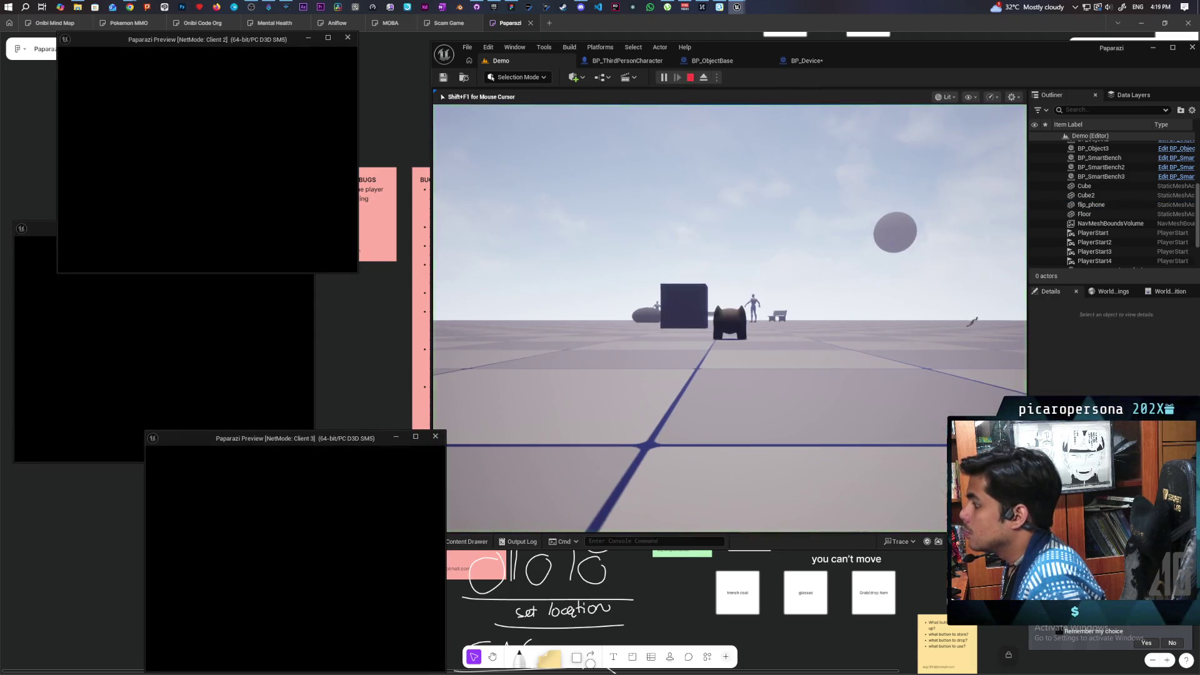
pyautogui.hotkey('alt', 'Tab')
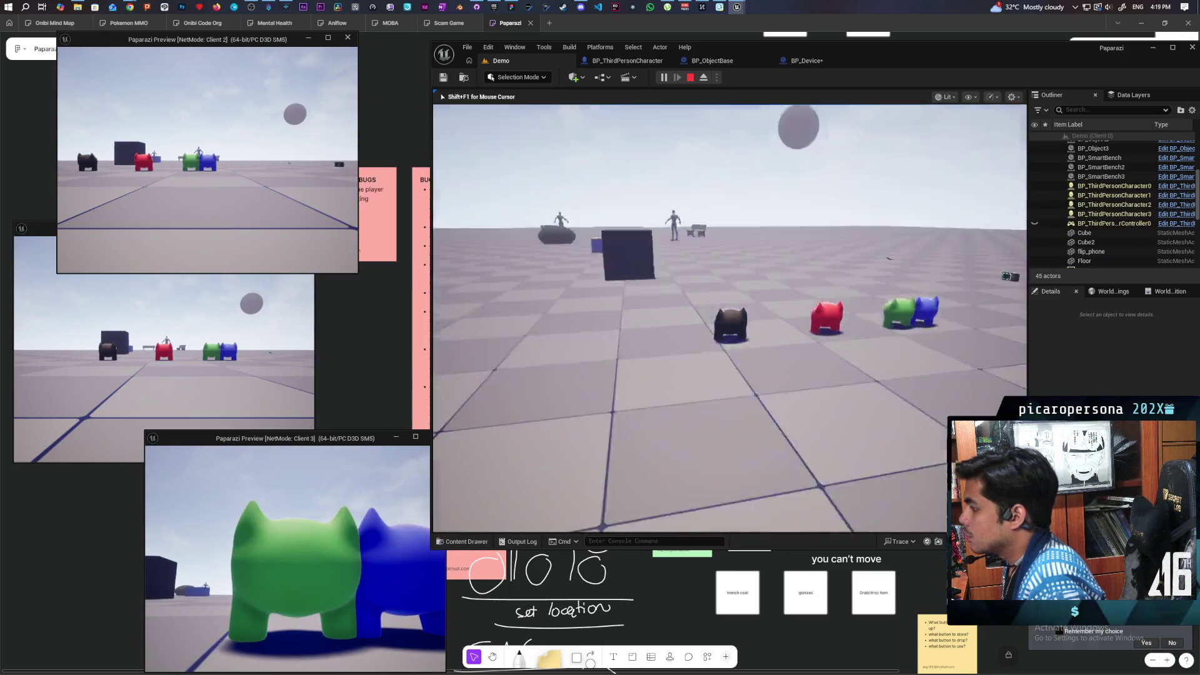
pyautogui.press('w')
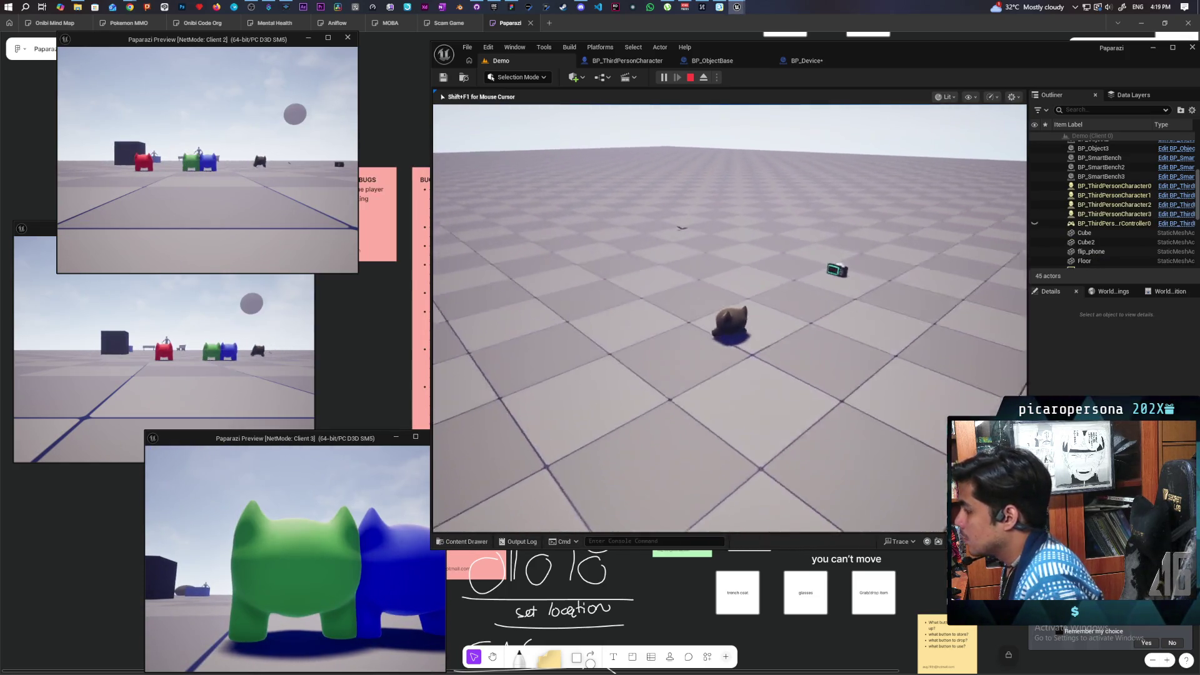
pyautogui.press('e')
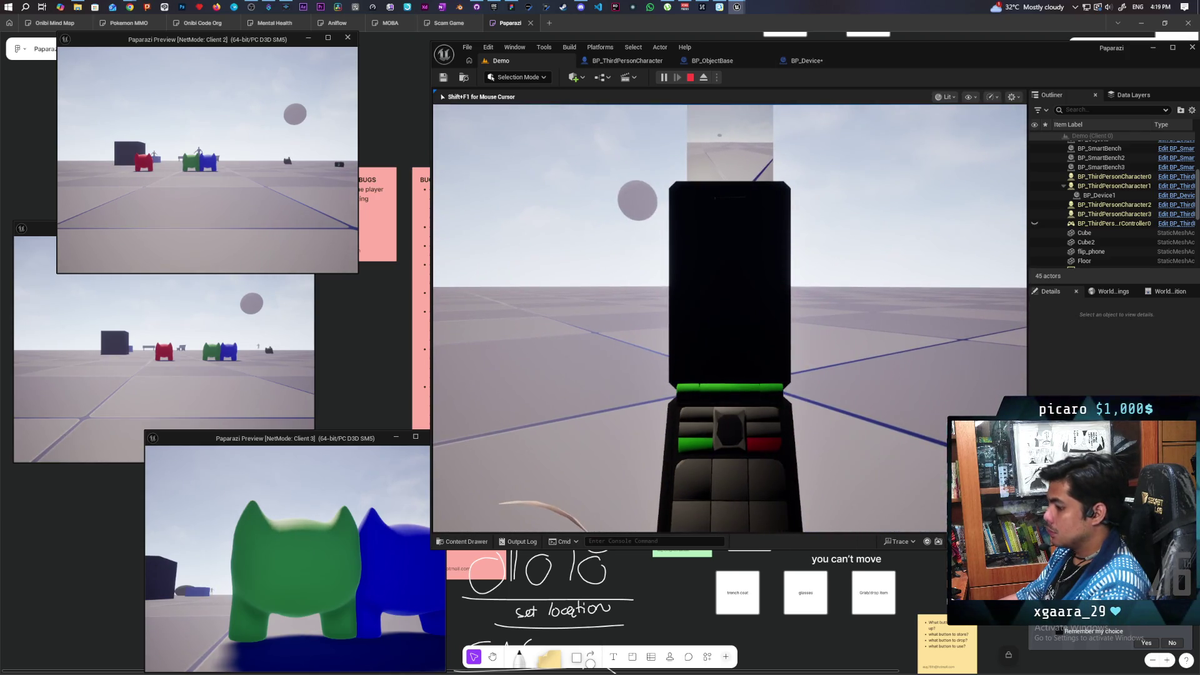
pyautogui.hotkey('shift', 'F1')
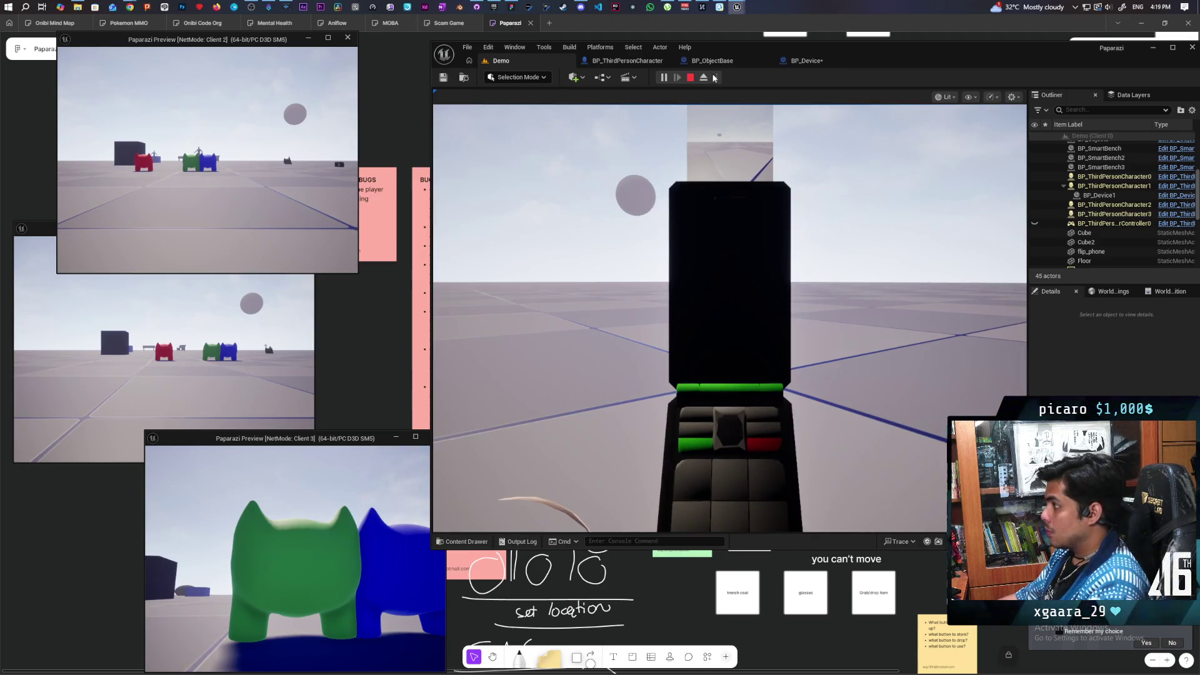
pyautogui.click(704, 78)
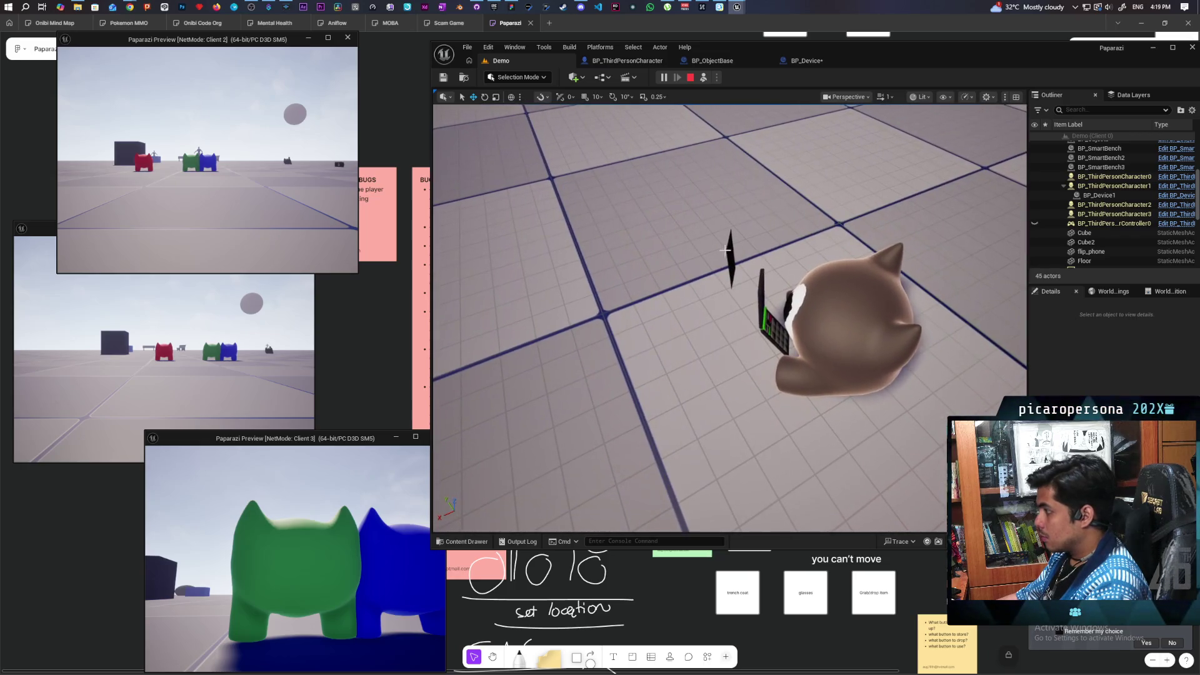
# Select BP_Device1's Screen component and move the camera close to the held device.
pyautogui.click(737, 259)
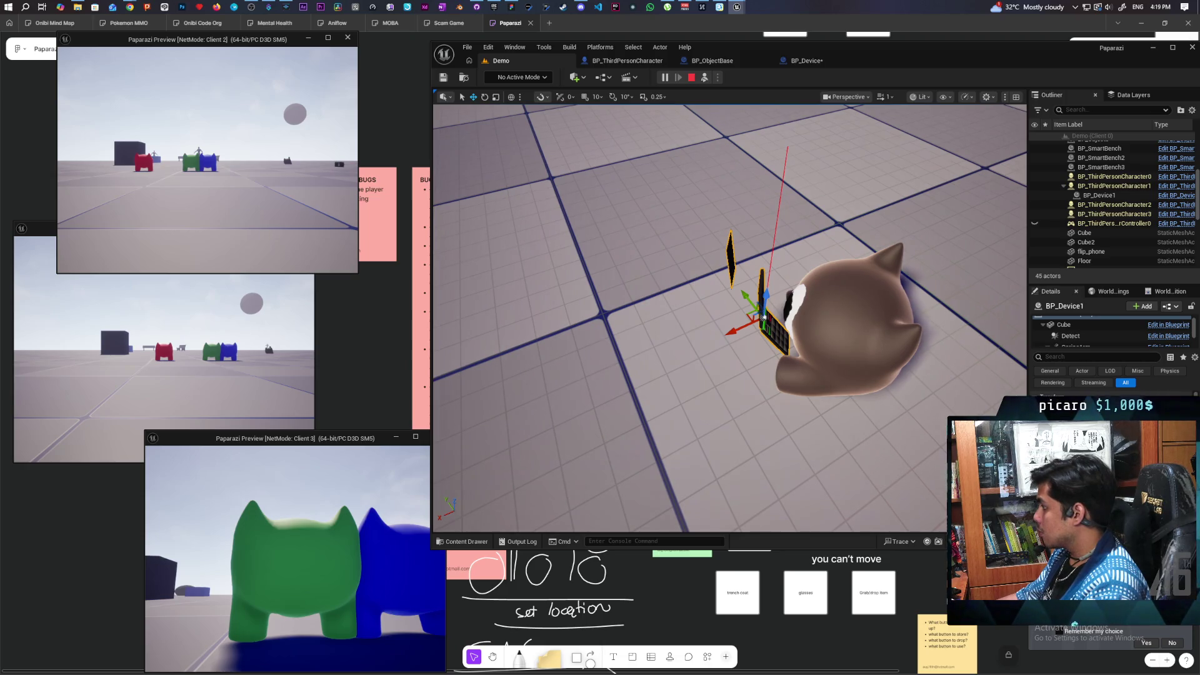
pyautogui.scroll(1, 1088, 336)
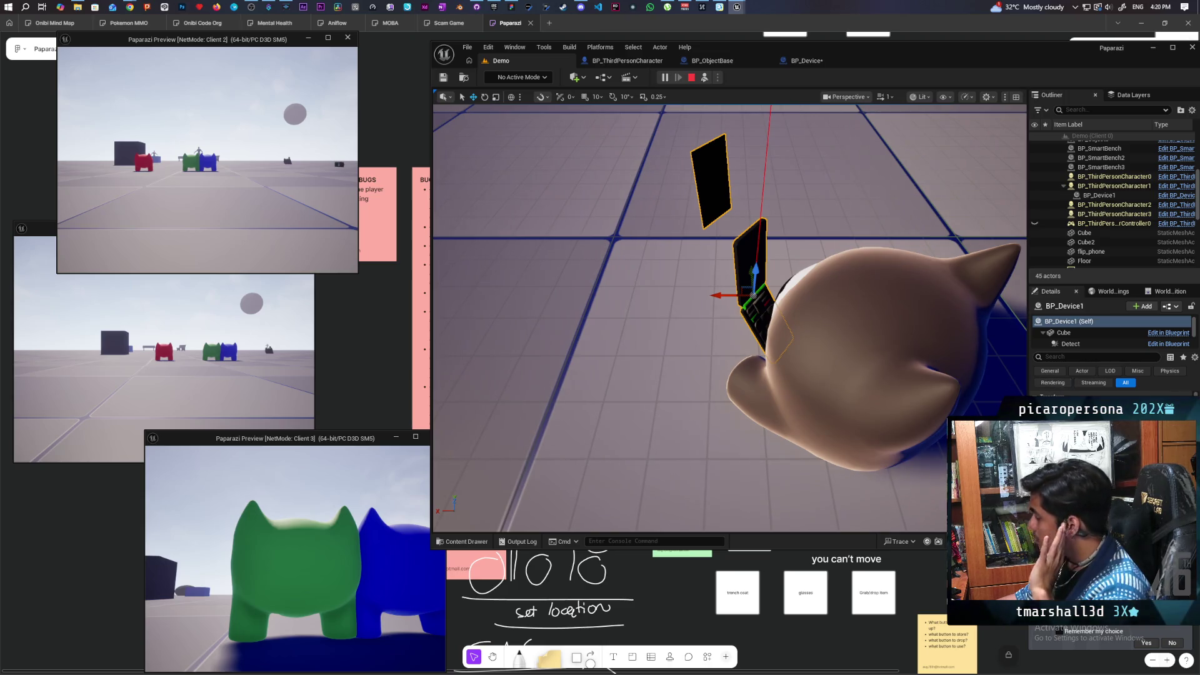
pyautogui.scroll(-5, 1082, 338)
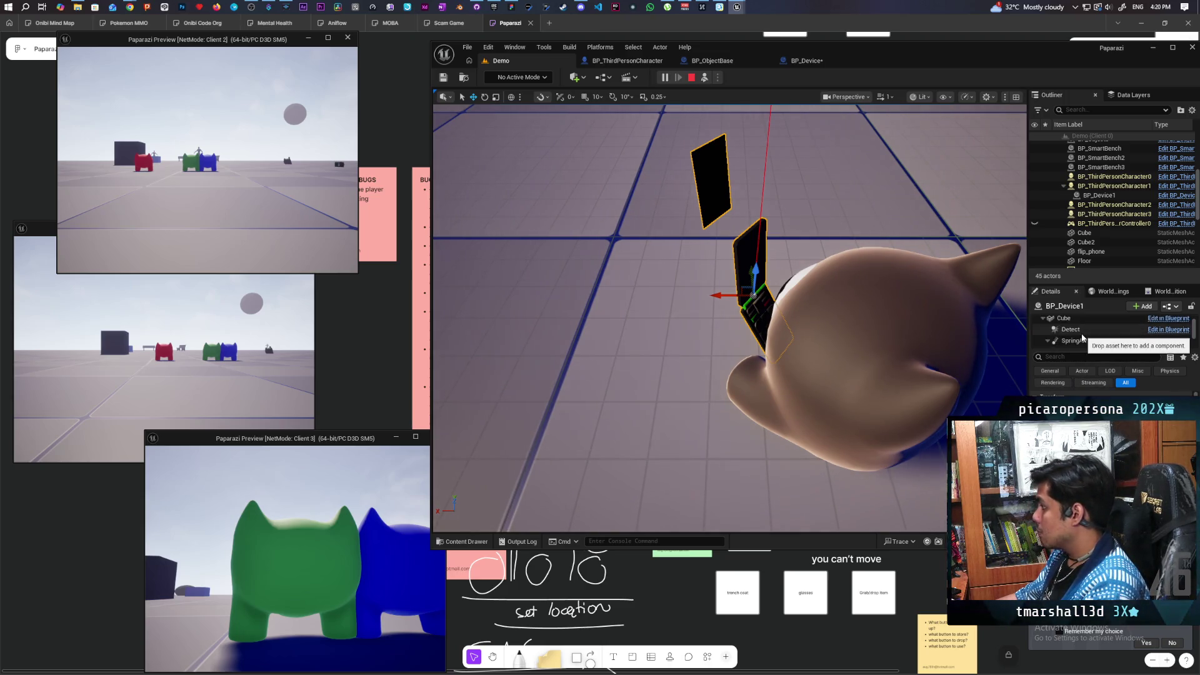
pyautogui.scroll(2, 1089, 337)
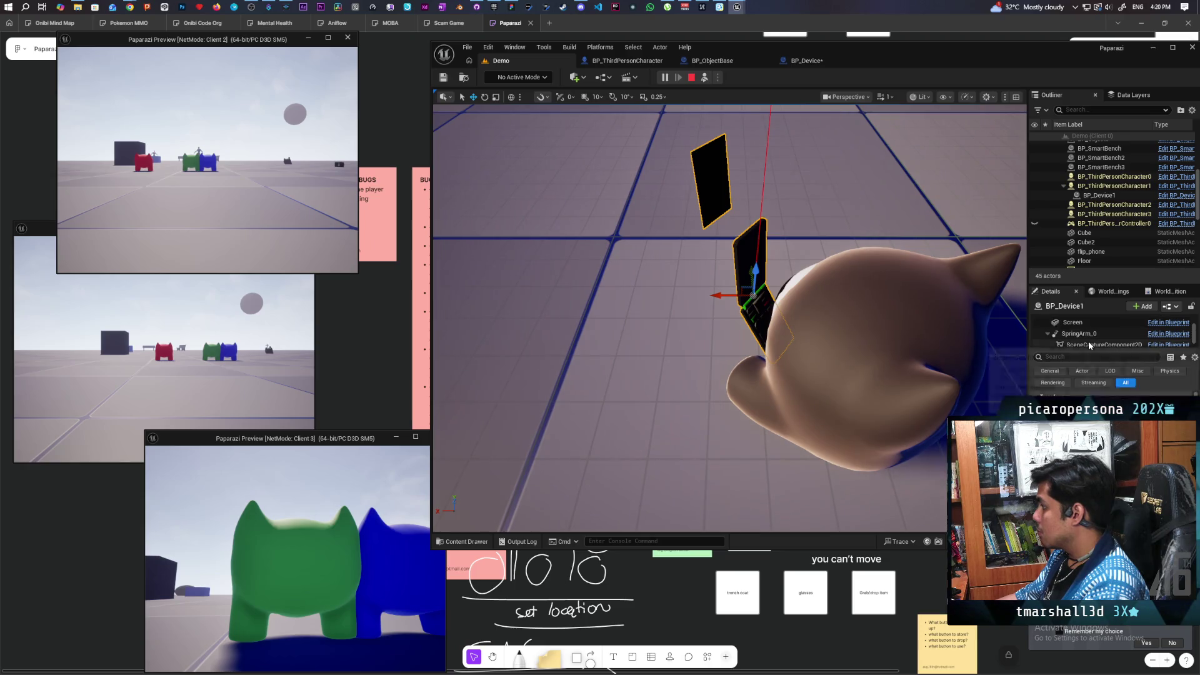
pyautogui.click(1073, 322)
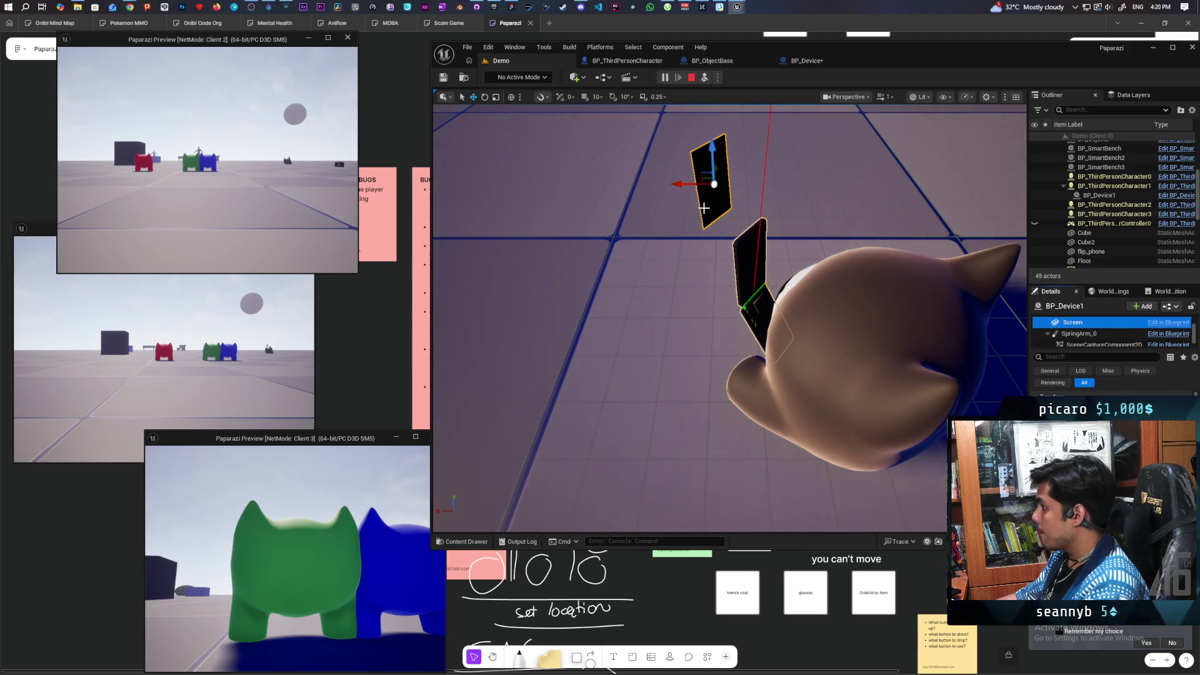
pyautogui.moveTo(841, 347); pyautogui.dragTo(806, 313)
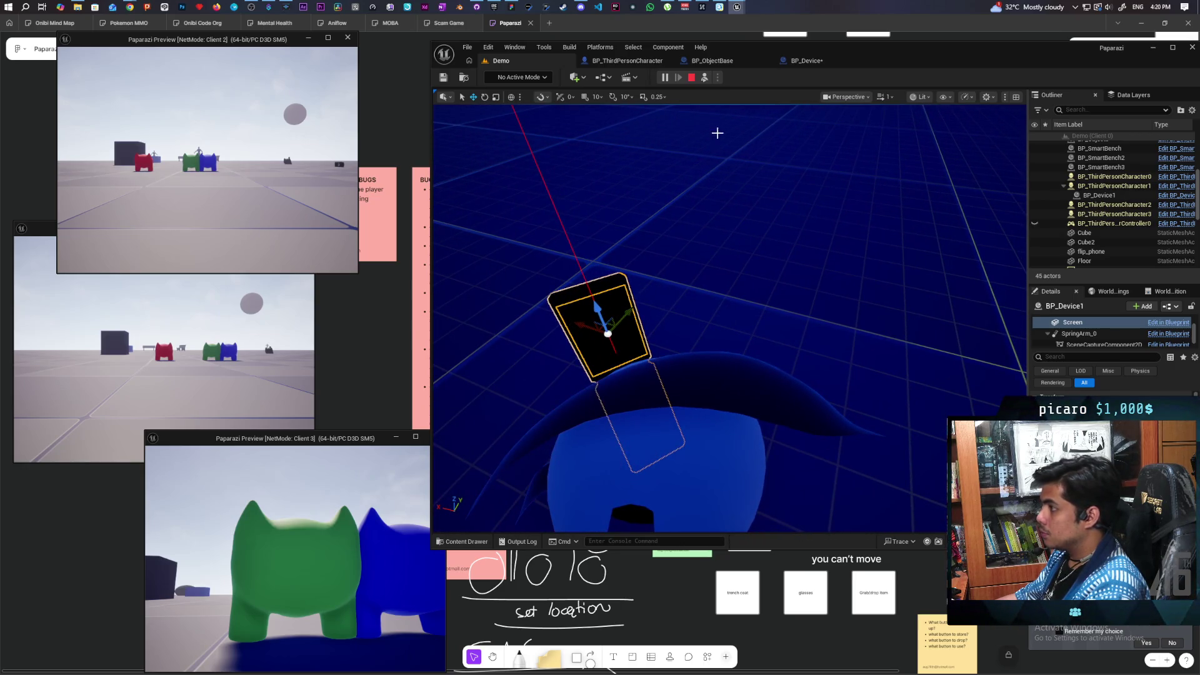
# Repossess the player character and stop the play-in-editor session.
pyautogui.click(705, 77)
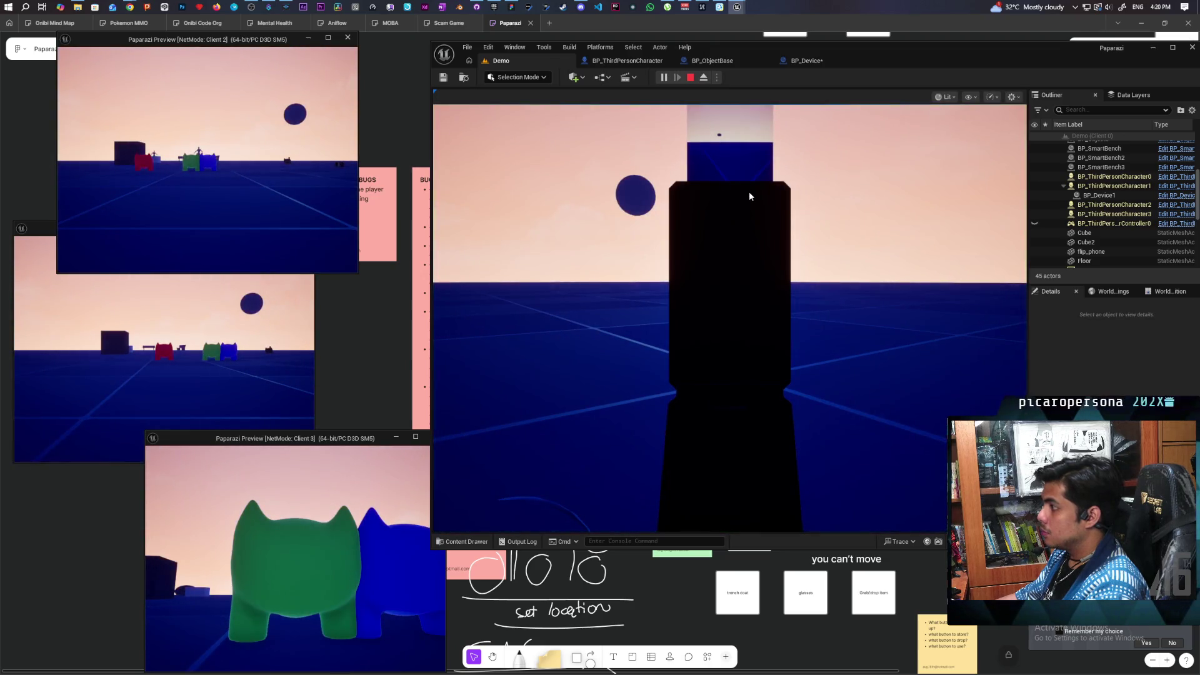
pyautogui.click(748, 224)
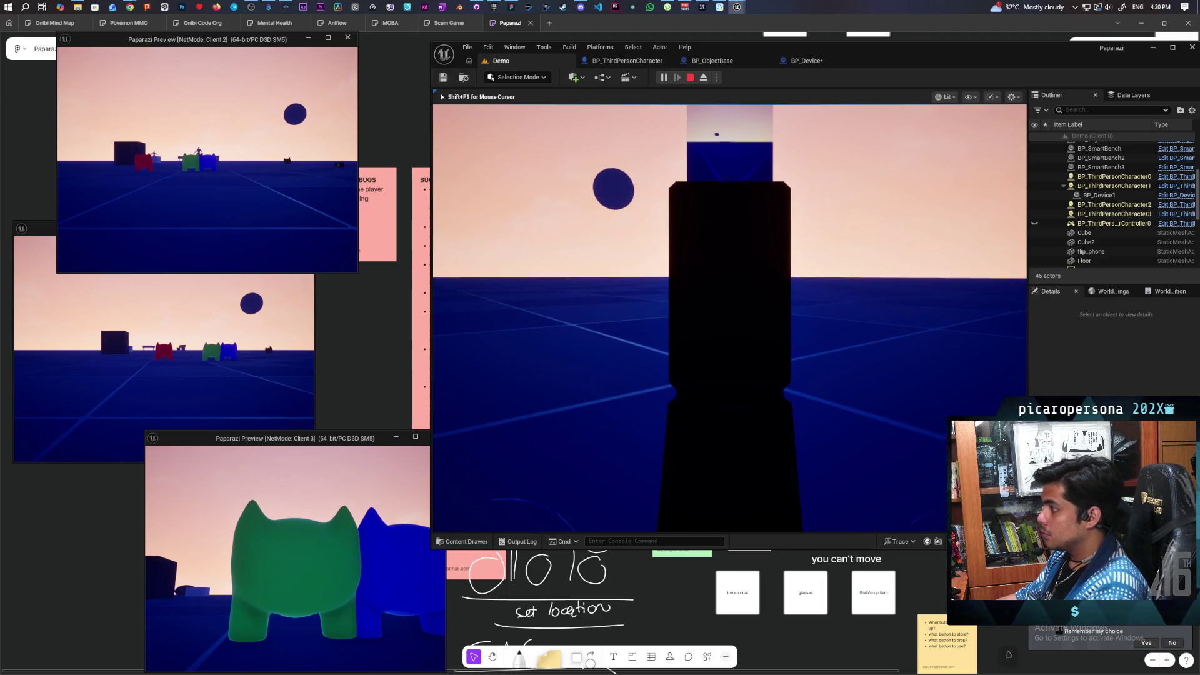
pyautogui.press('Escape')
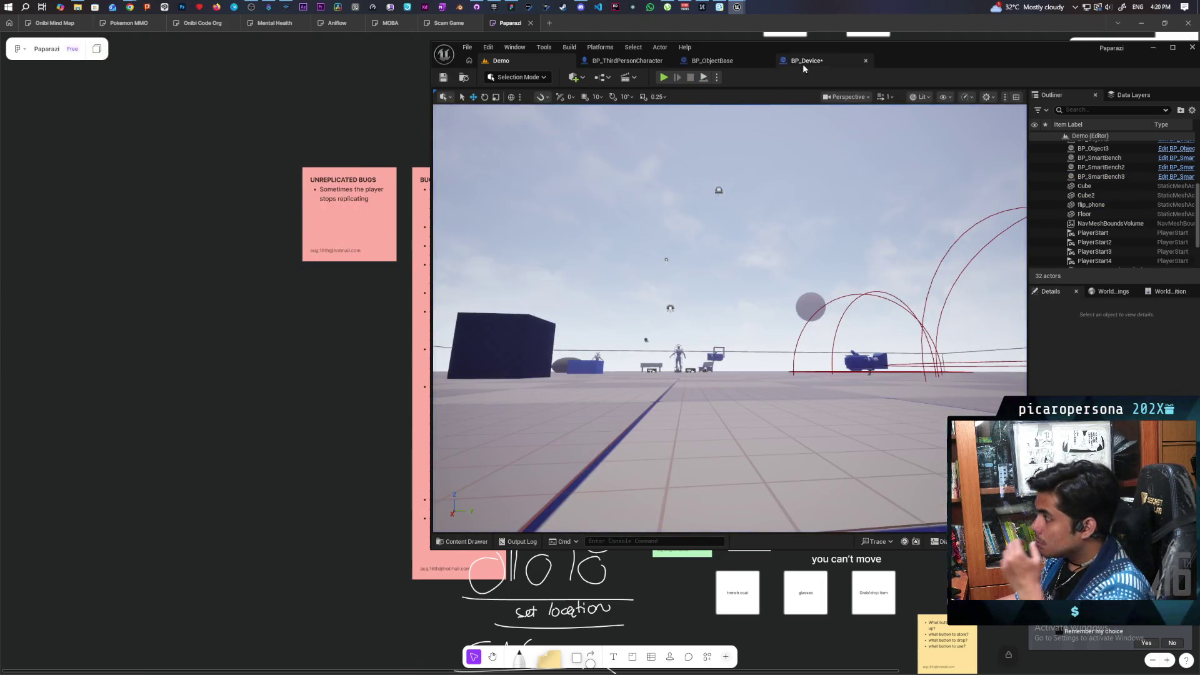
pyautogui.click(804, 61)
# Pan the Construction Script from Break S Device Data to both Set Relative Transform nodes.
pyautogui.click(695, 97)
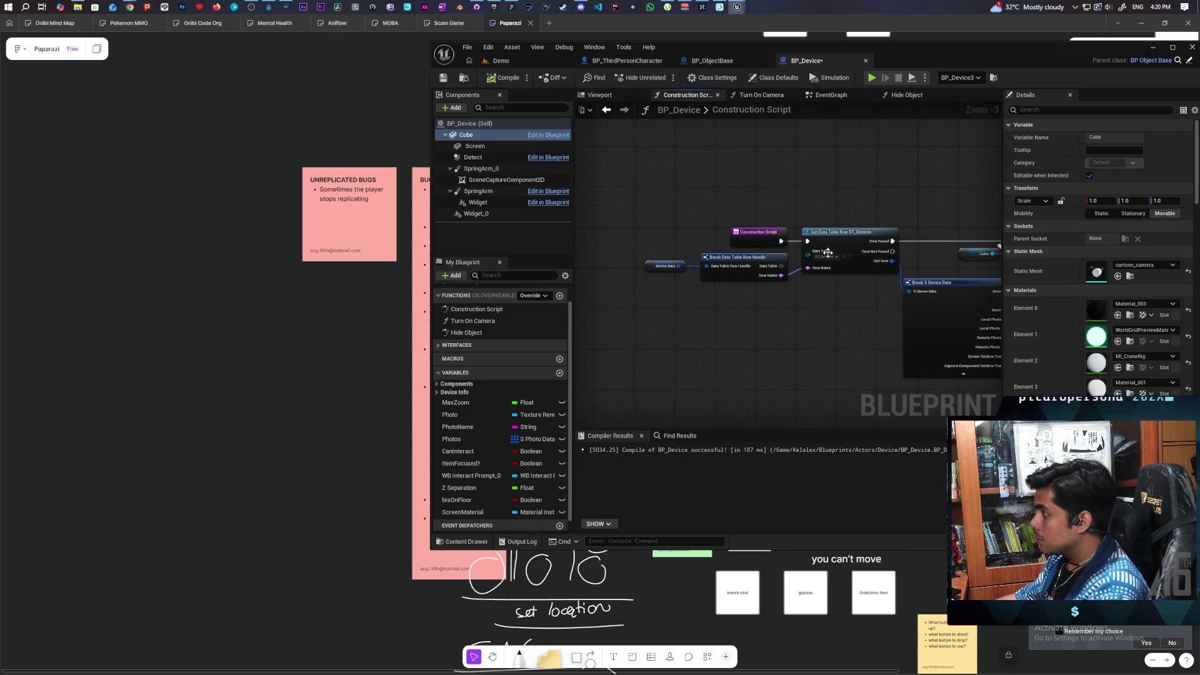
pyautogui.scroll(2, 788, 300)
pyautogui.scroll(-2, 812, 303)
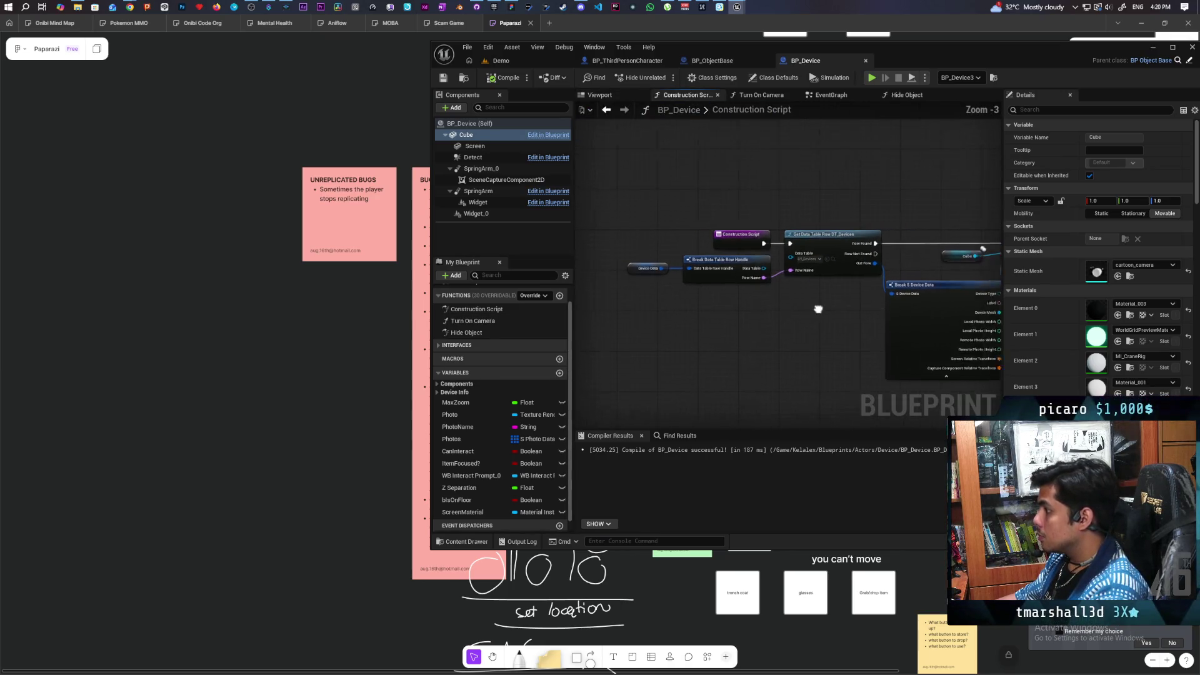
pyautogui.moveTo(809, 298)
pyautogui.mouseDown()
pyautogui.moveTo(582, 306)
pyautogui.moveTo(699, 300)
pyautogui.moveTo(599, 313)
pyautogui.mouseUp()
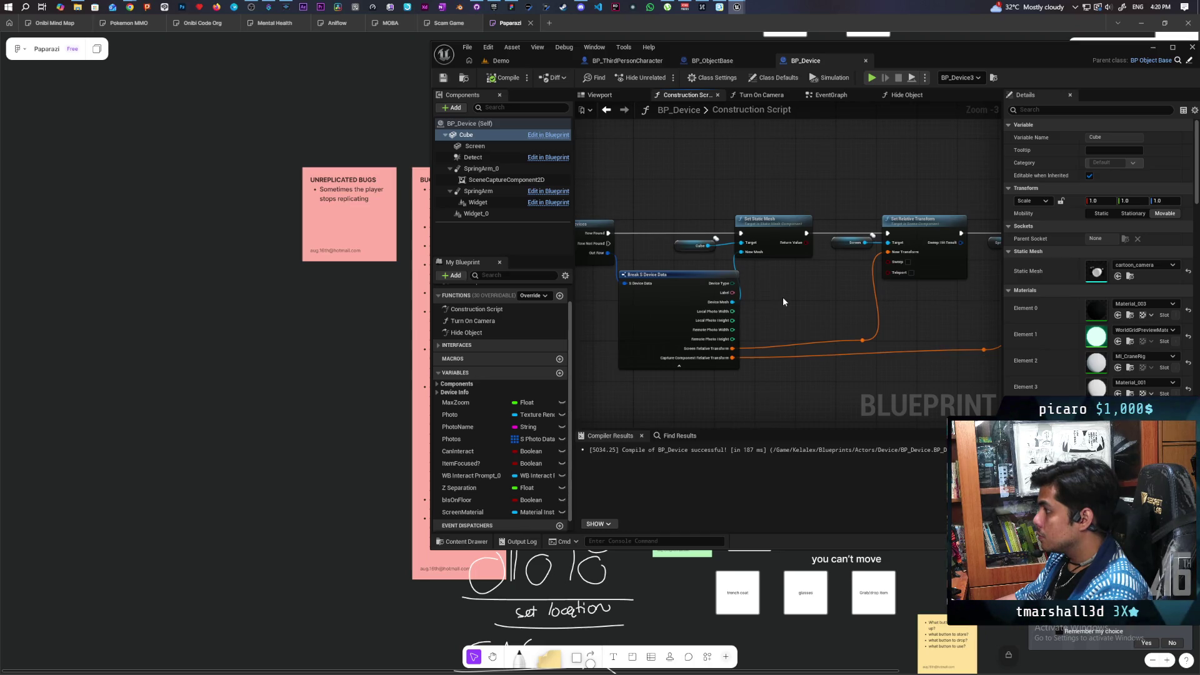
pyautogui.scroll(1, 784, 302)
pyautogui.moveTo(839, 302); pyautogui.dragTo(821, 303)
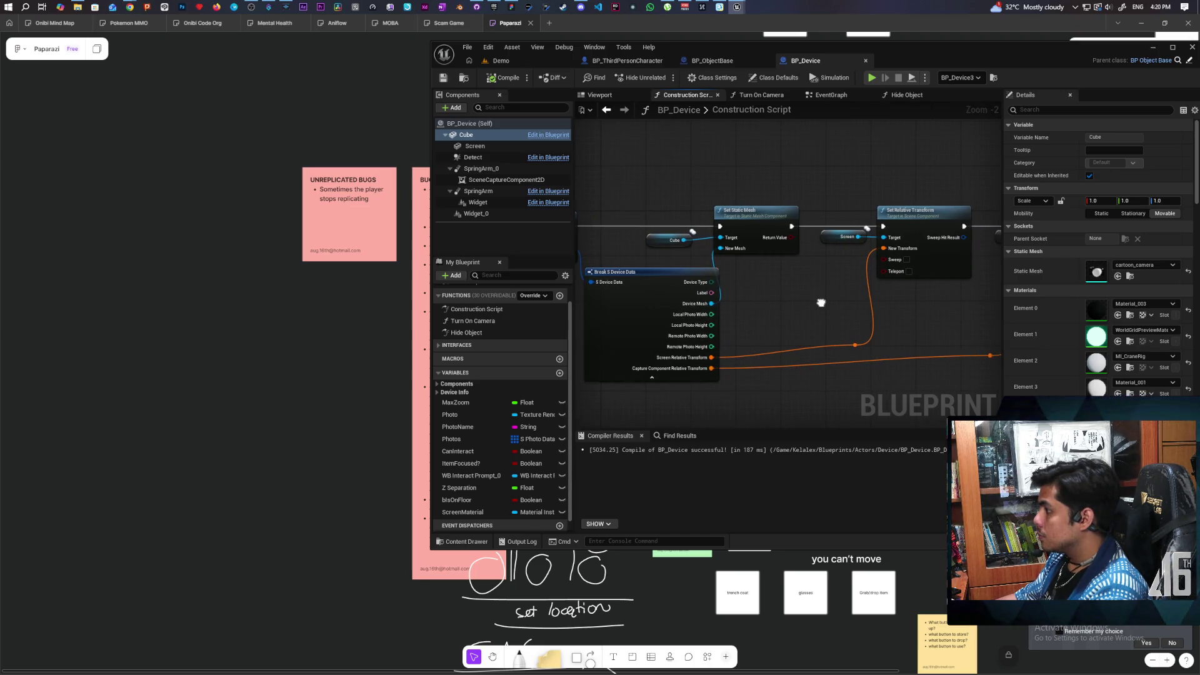
pyautogui.moveTo(821, 302)
pyautogui.mouseDown()
pyautogui.moveTo(729, 287)
pyautogui.moveTo(619, 291)
pyautogui.moveTo(954, 281)
pyautogui.moveTo(783, 291)
pyautogui.moveTo(976, 296)
pyautogui.moveTo(752, 295)
pyautogui.mouseUp()
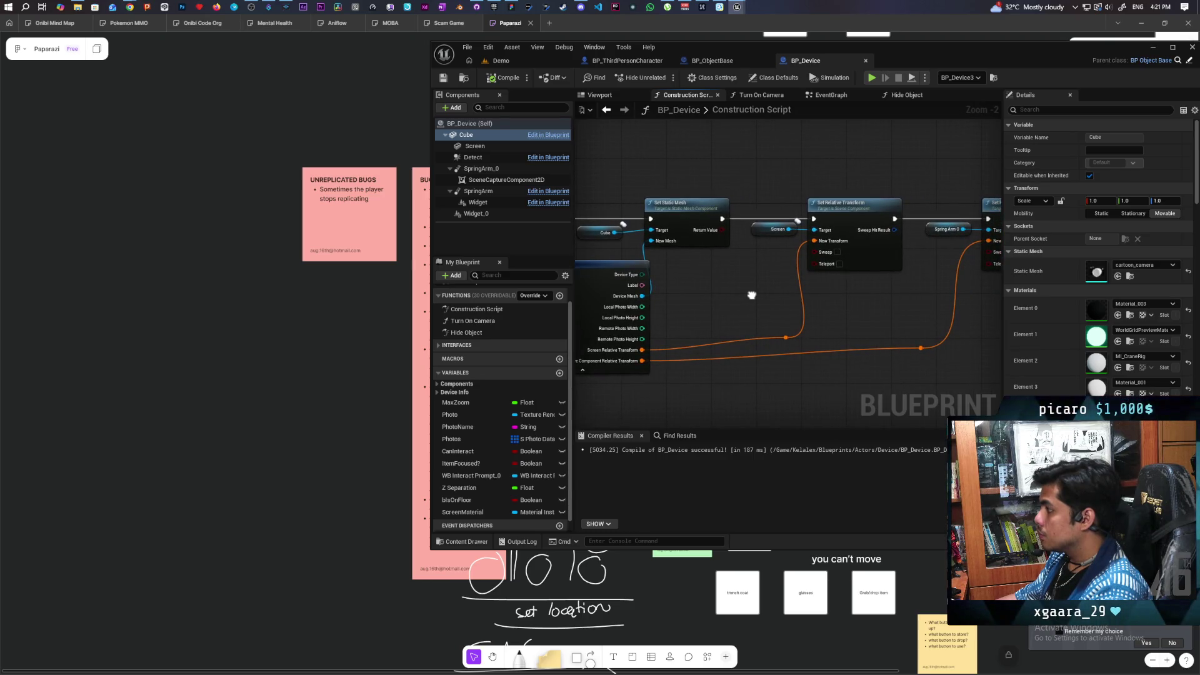
pyautogui.moveTo(752, 295); pyautogui.dragTo(659, 295)
# Select the Spring Arm 0 transform nodes and show SpringArm_0's component properties.
pyautogui.moveTo(855, 188); pyautogui.dragTo(987, 272)
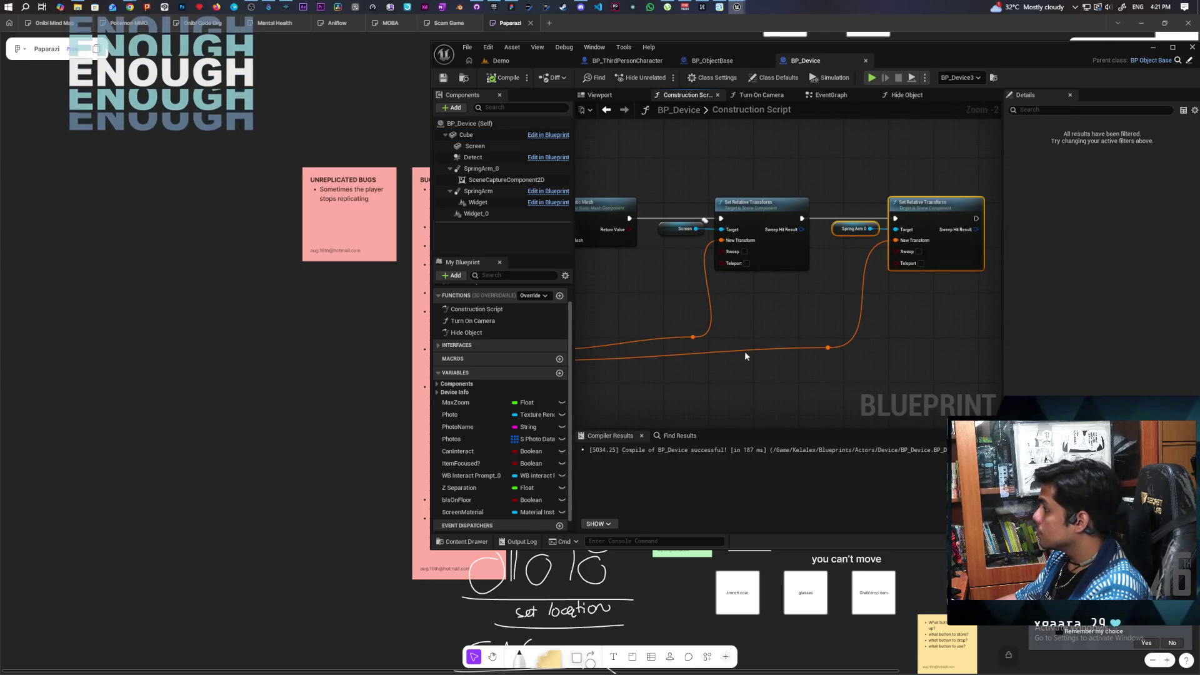
pyautogui.scroll(-2, 705, 378)
pyautogui.scroll(1, 705, 379)
pyautogui.moveTo(705, 379)
pyautogui.mouseDown()
pyautogui.moveTo(760, 378)
pyautogui.moveTo(710, 356)
pyautogui.mouseUp()
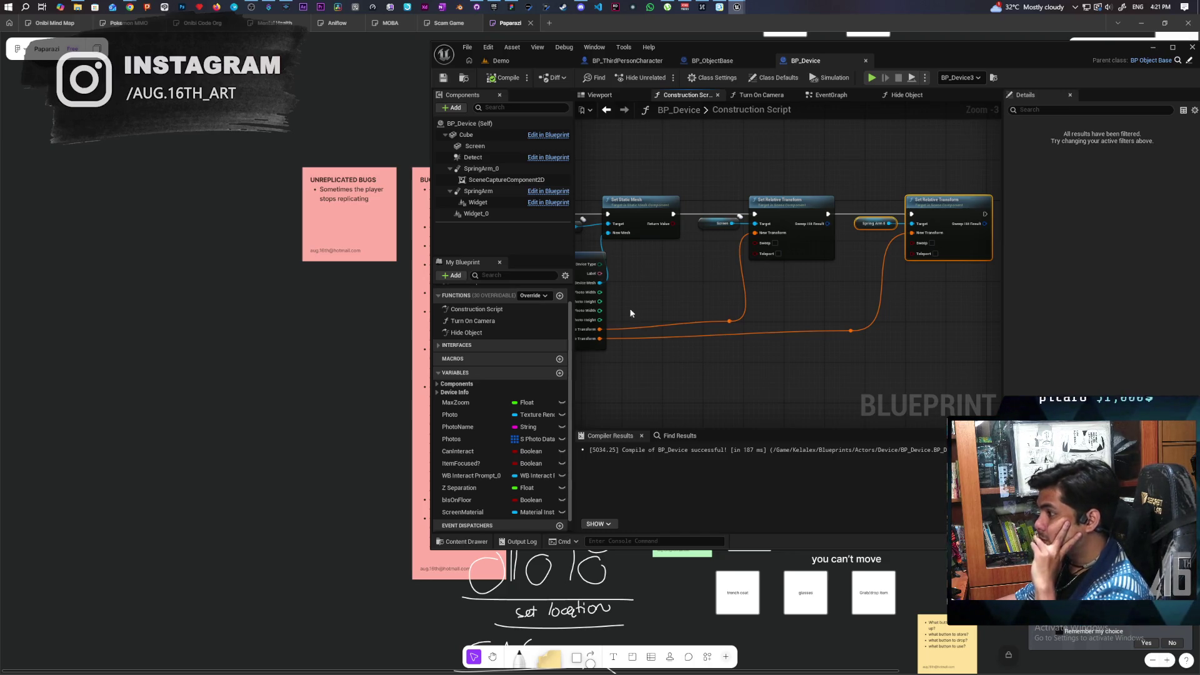
pyautogui.click(480, 170)
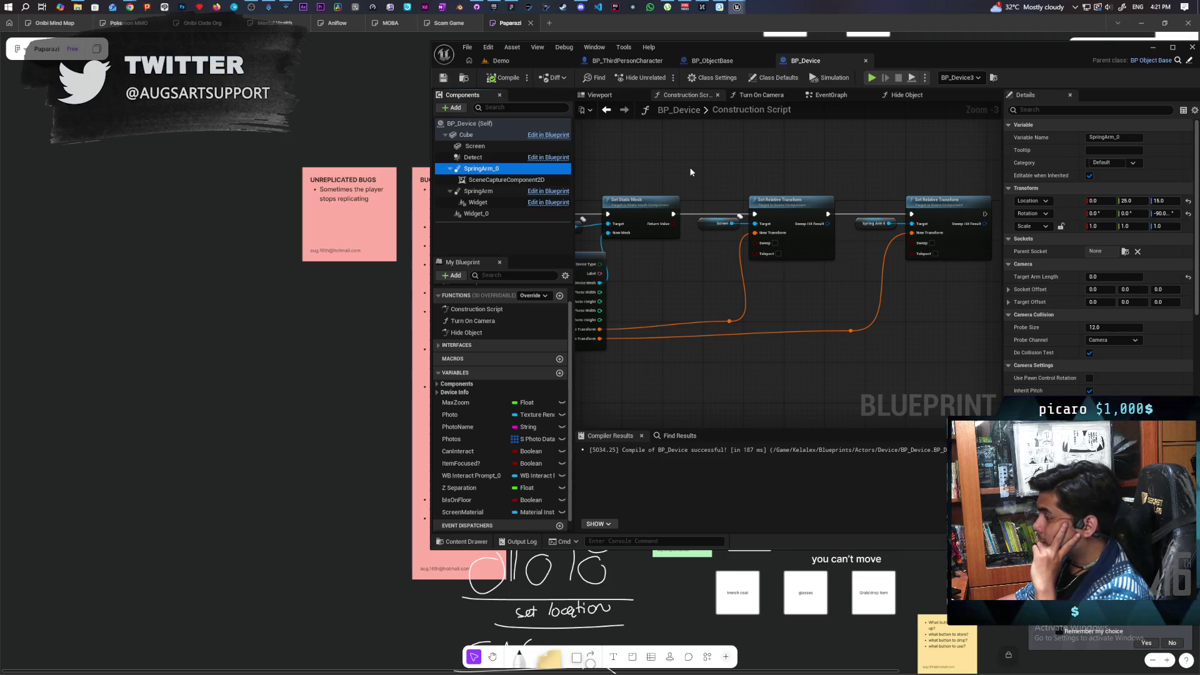
pyautogui.click(599, 95)
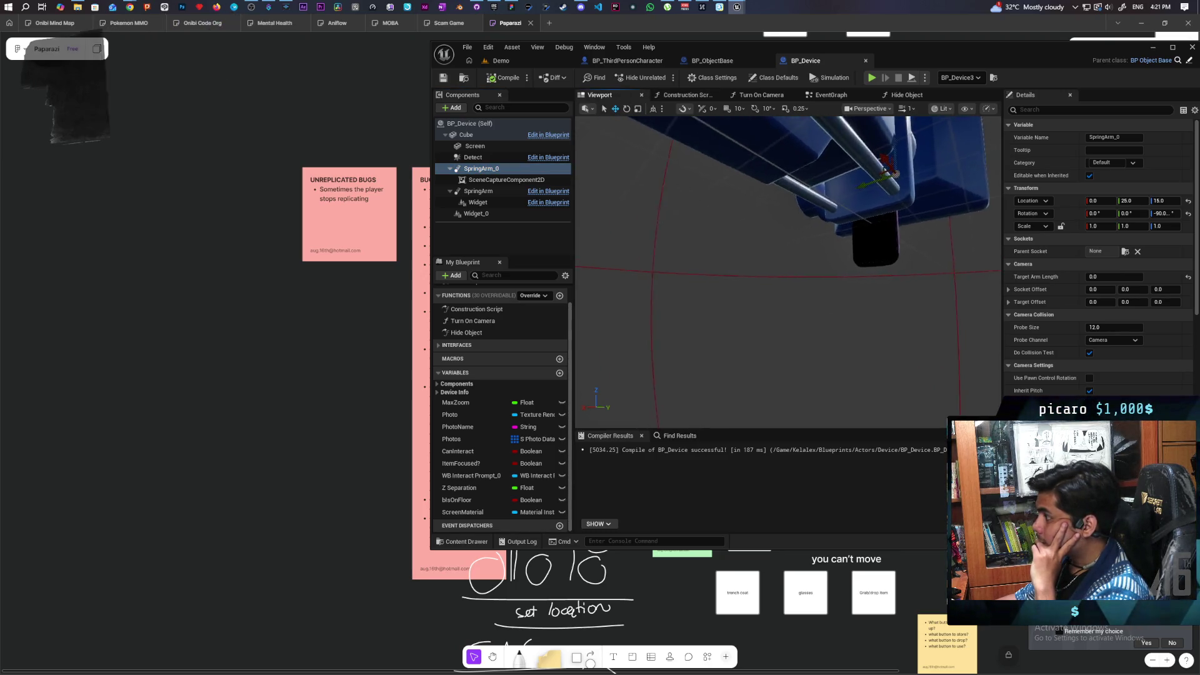
# Orbit the camera mesh in BP_Device's preview, then launch a multiplayer play test in Demo.
pyautogui.moveTo(788, 269)
pyautogui.mouseDown()
pyautogui.moveTo(700, 261)
pyautogui.moveTo(781, 260)
pyautogui.mouseUp()
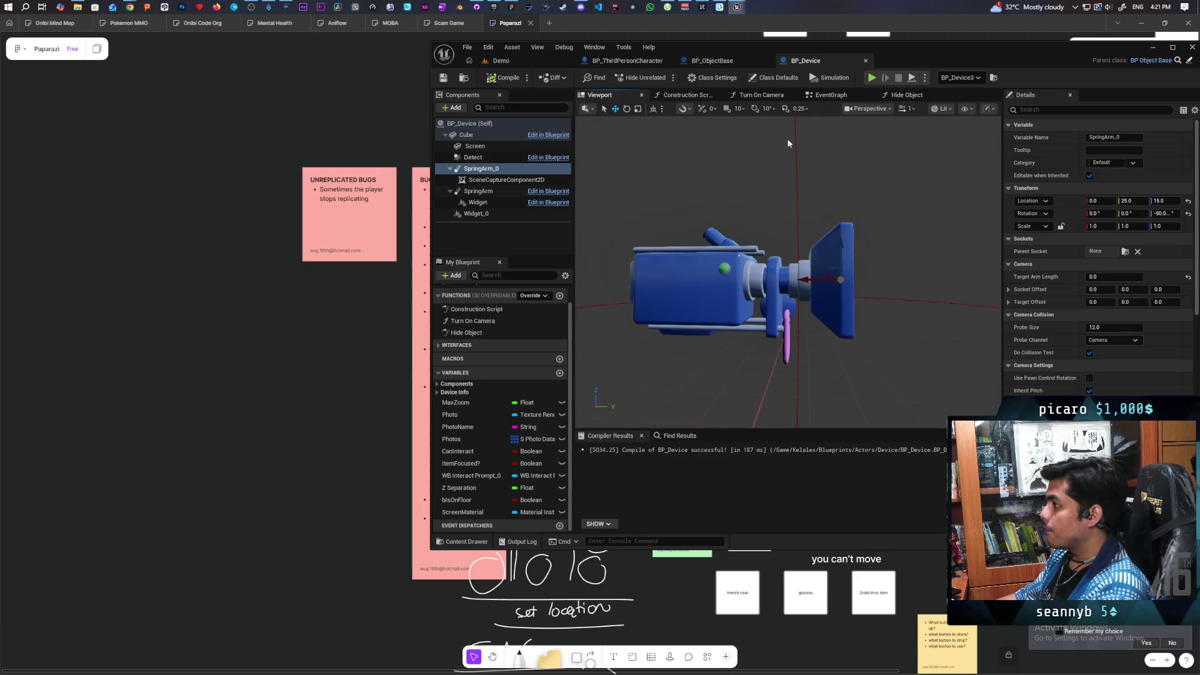
pyautogui.click(498, 61)
pyautogui.click(664, 77)
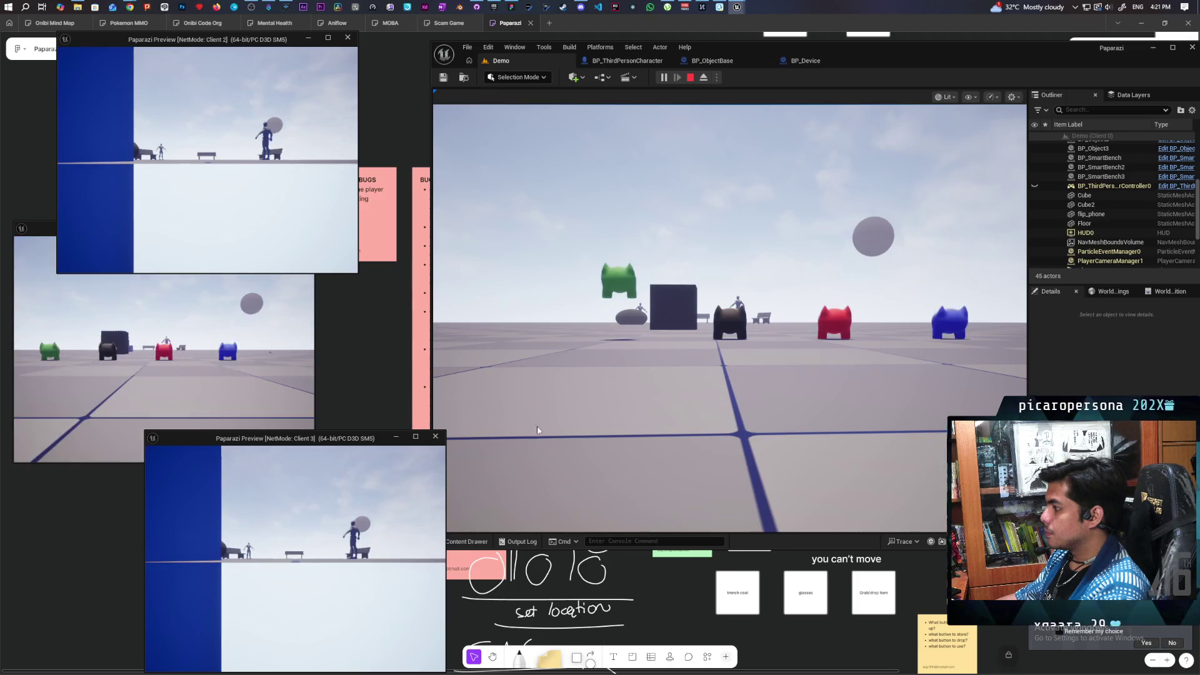
# Walk forward, pick up the phone and raise it to check its screen, then stop.
pyautogui.press('w')
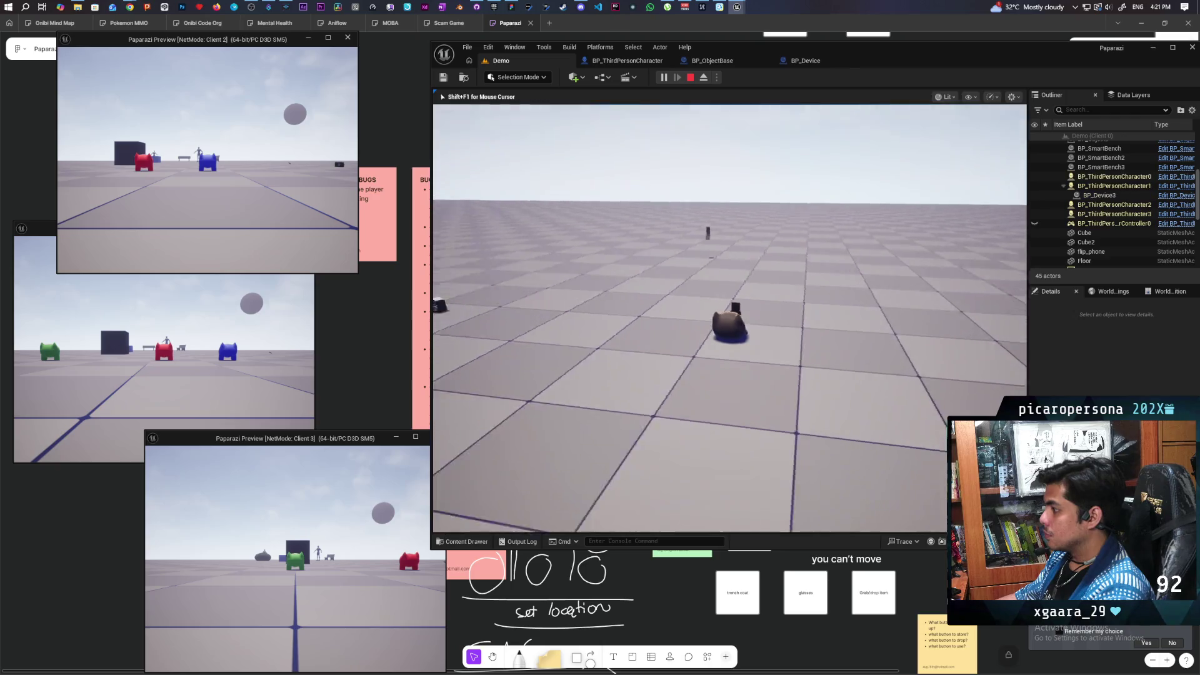
pyautogui.press('e')
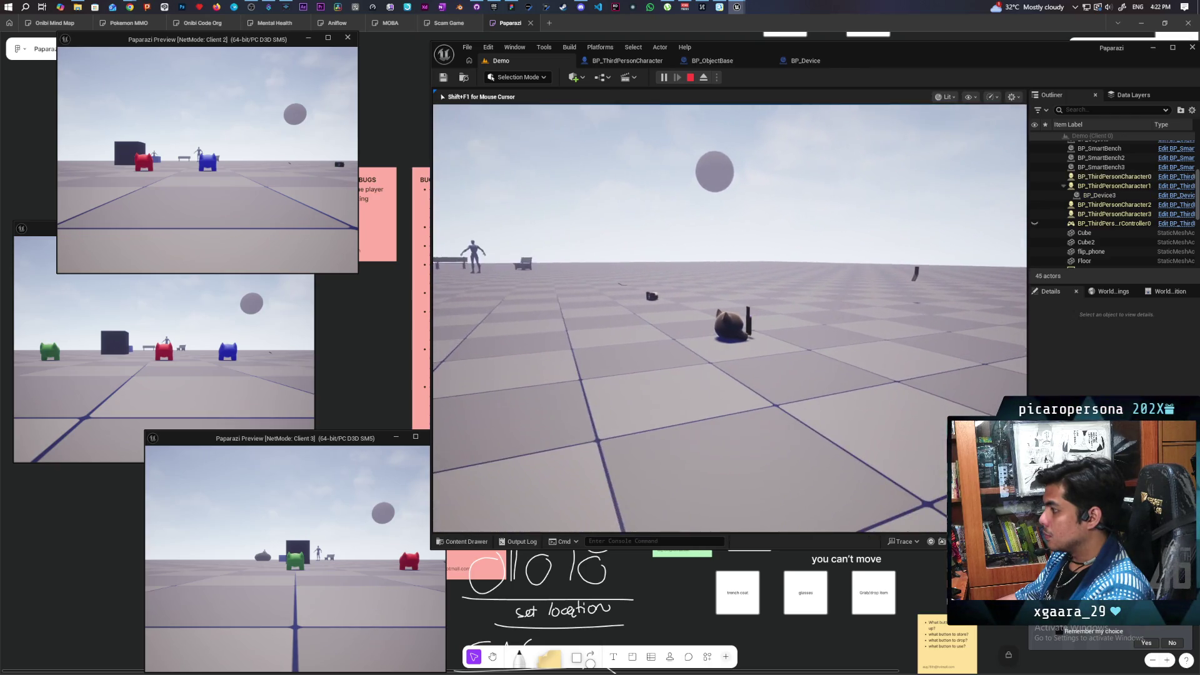
pyautogui.press('e')
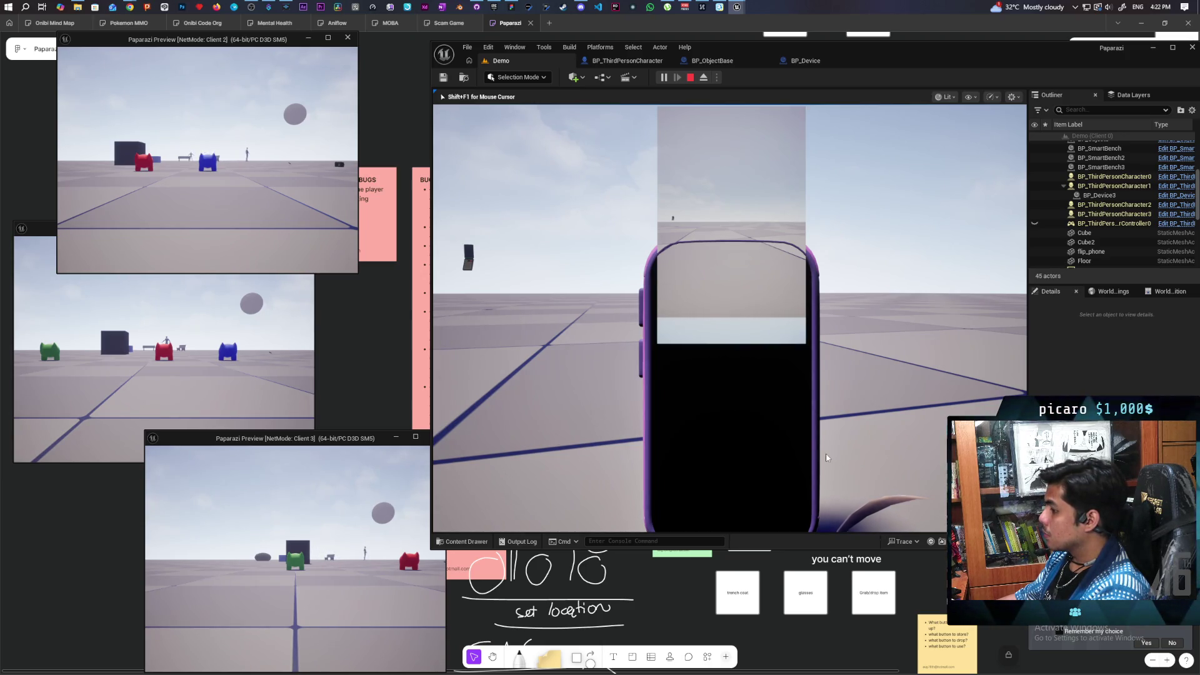
pyautogui.press('Escape')
pyautogui.moveTo(737, 7)
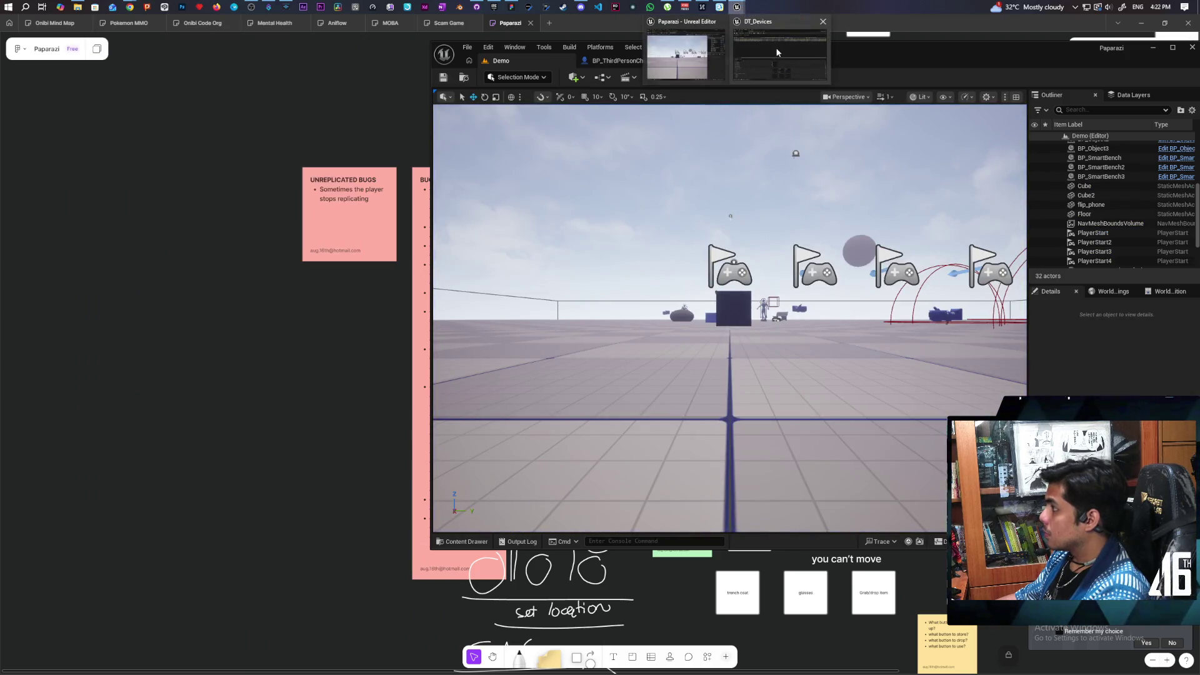
pyautogui.click(777, 53)
pyautogui.click(57, 204)
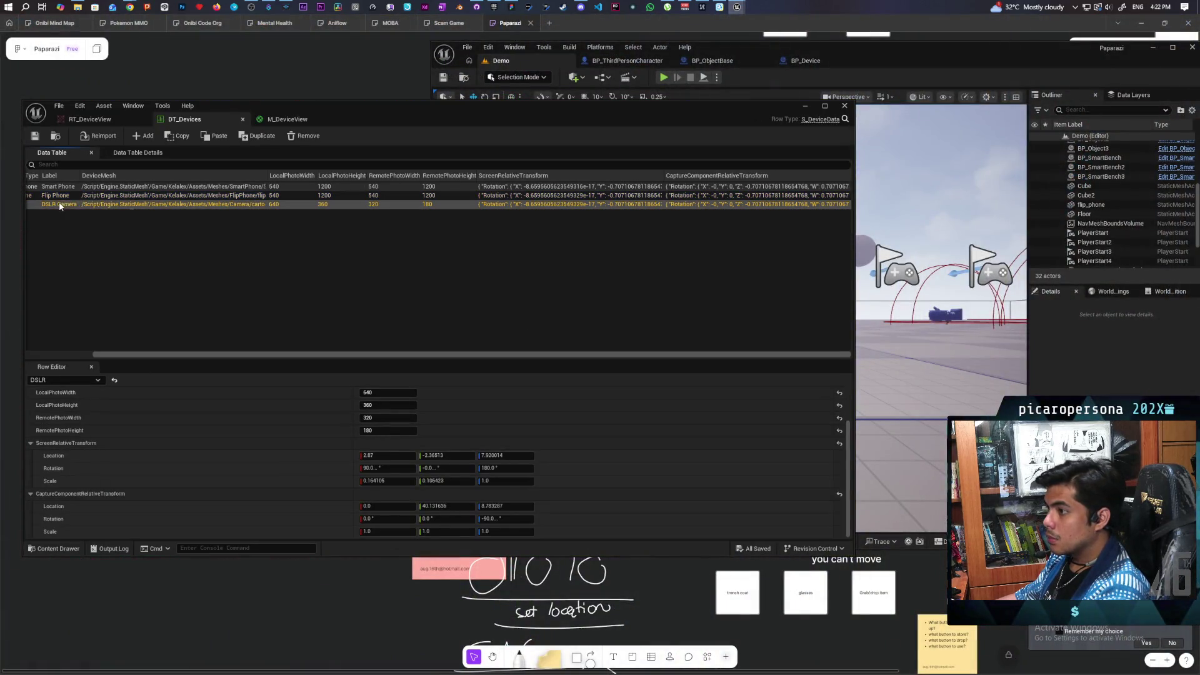
pyautogui.click(60, 186)
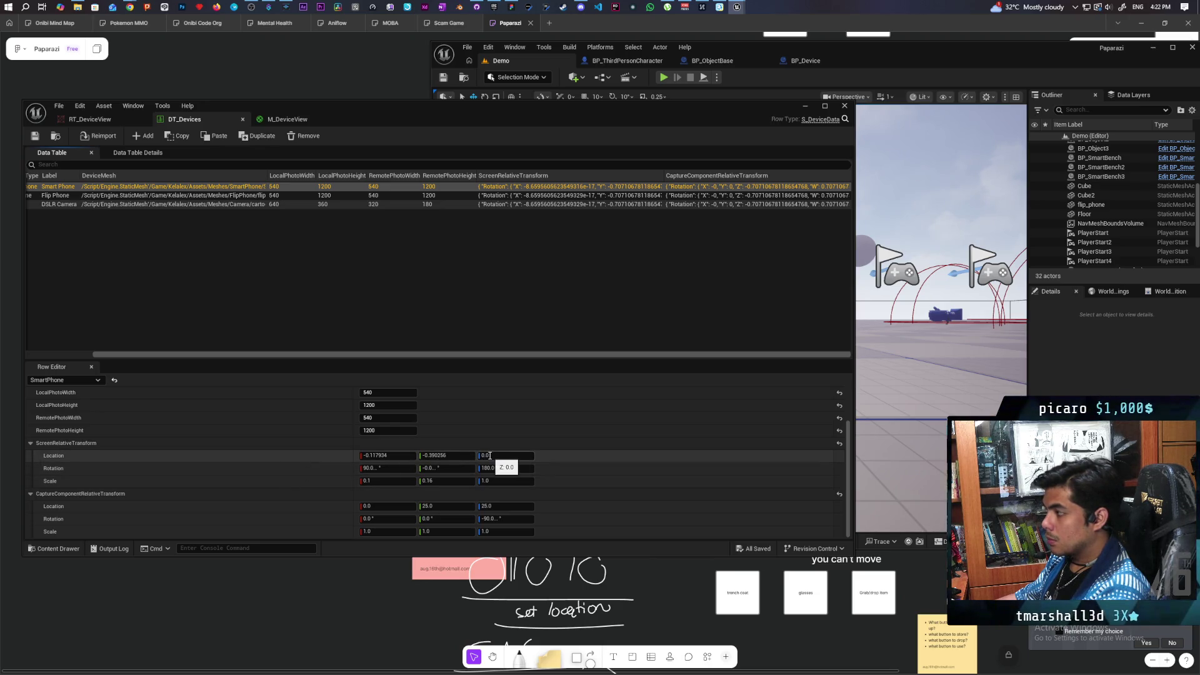
pyautogui.click(808, 107)
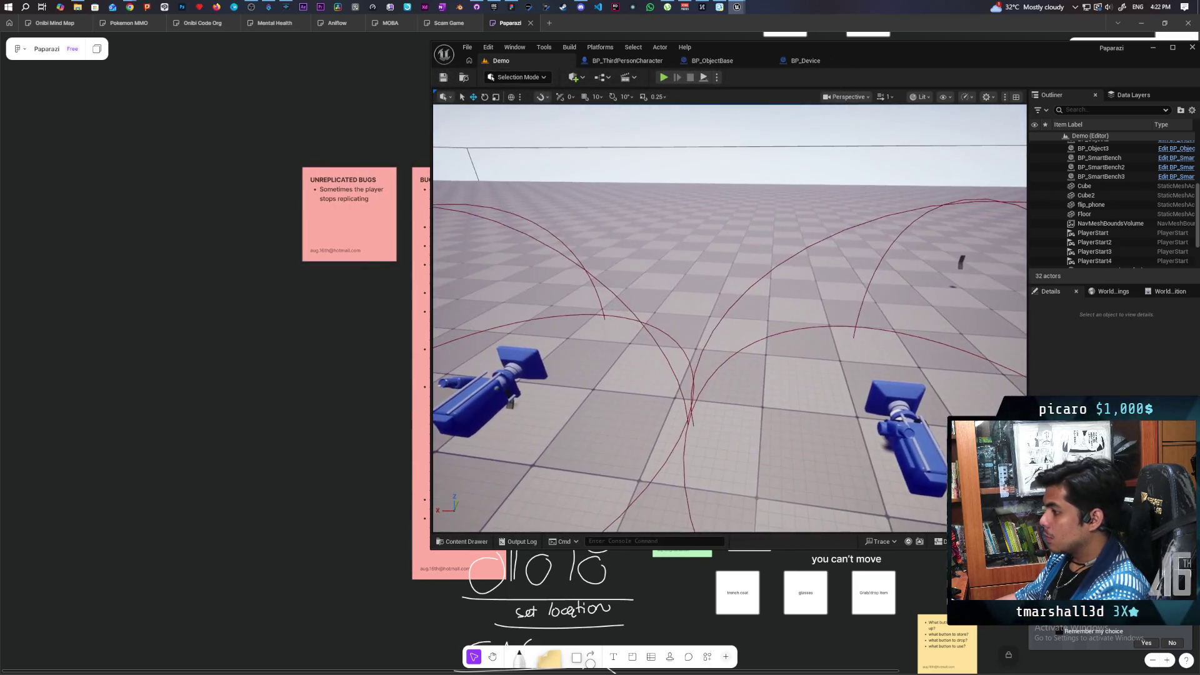
# Select BP_Device3's Cube component and drag the SmartPhone mesh from the Content Drawer into the level.
pyautogui.click(494, 400)
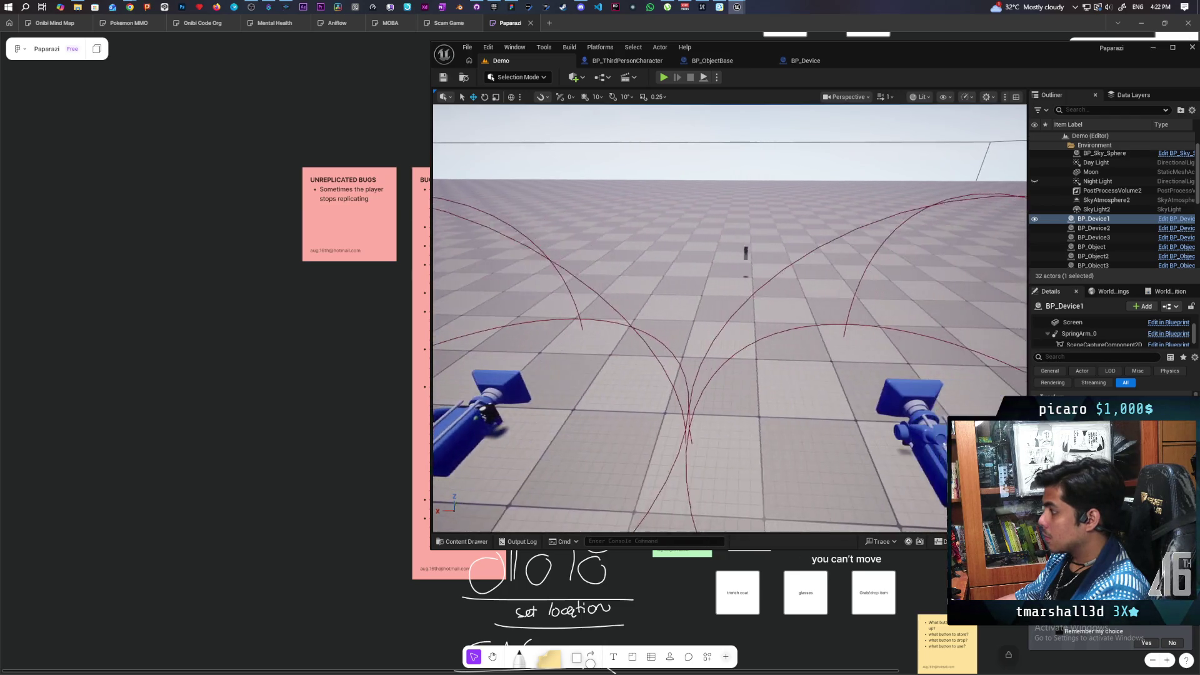
pyautogui.click(894, 406)
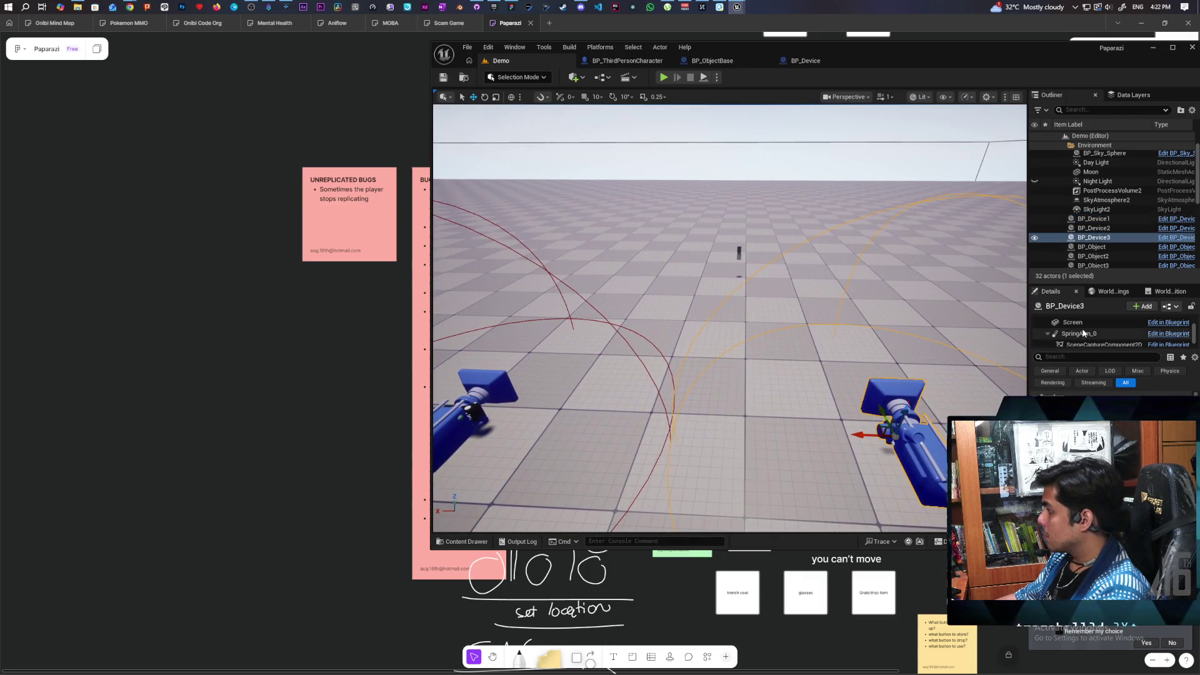
pyautogui.scroll(2, 1080, 340)
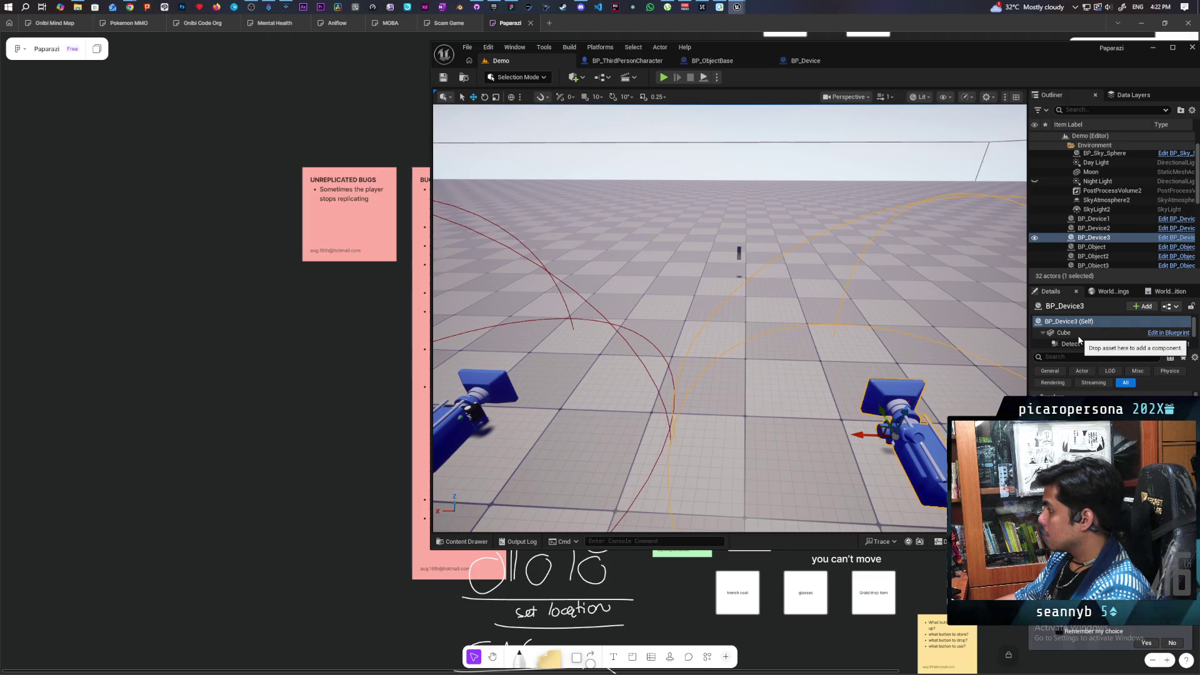
pyautogui.click(1079, 338)
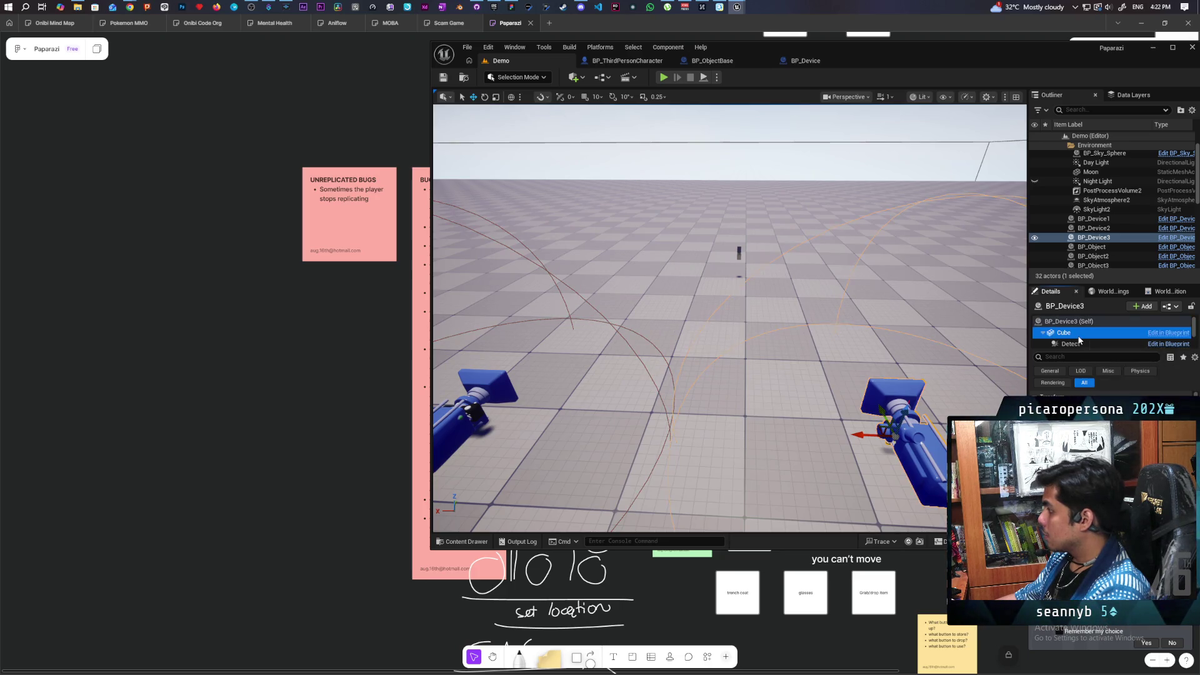
pyautogui.hotkey('ctrl', 'space')
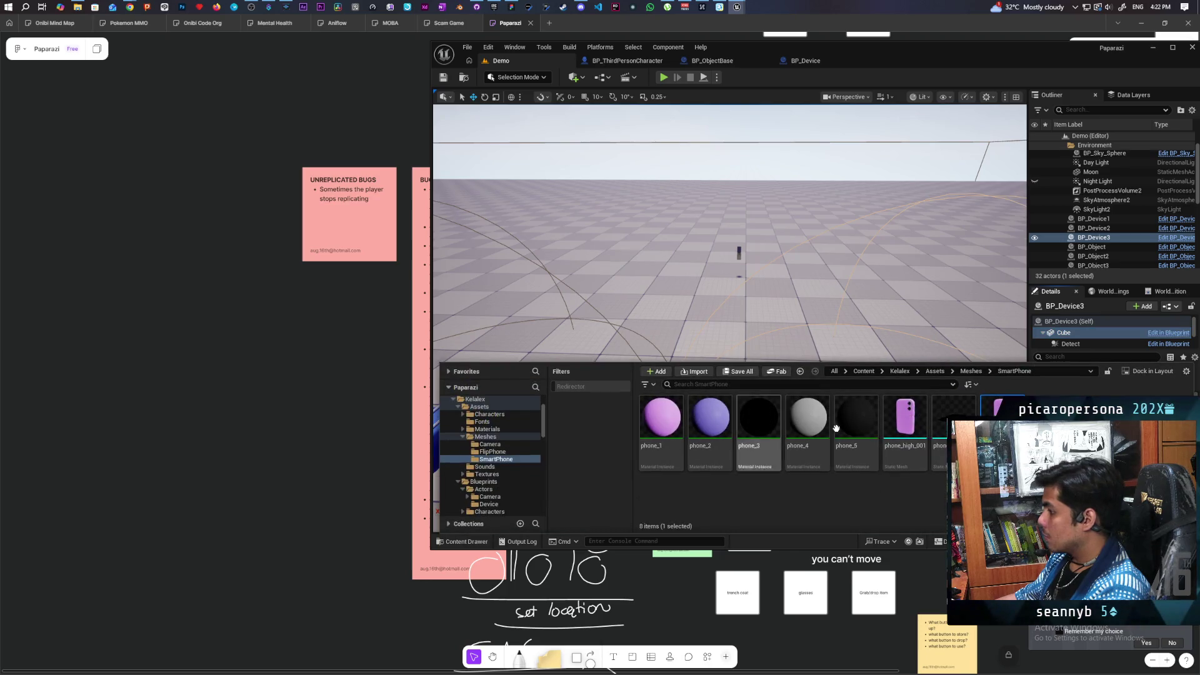
pyautogui.moveTo(944, 428)
pyautogui.mouseDown()
pyautogui.moveTo(871, 265)
pyautogui.moveTo(806, 225)
pyautogui.mouseUp()
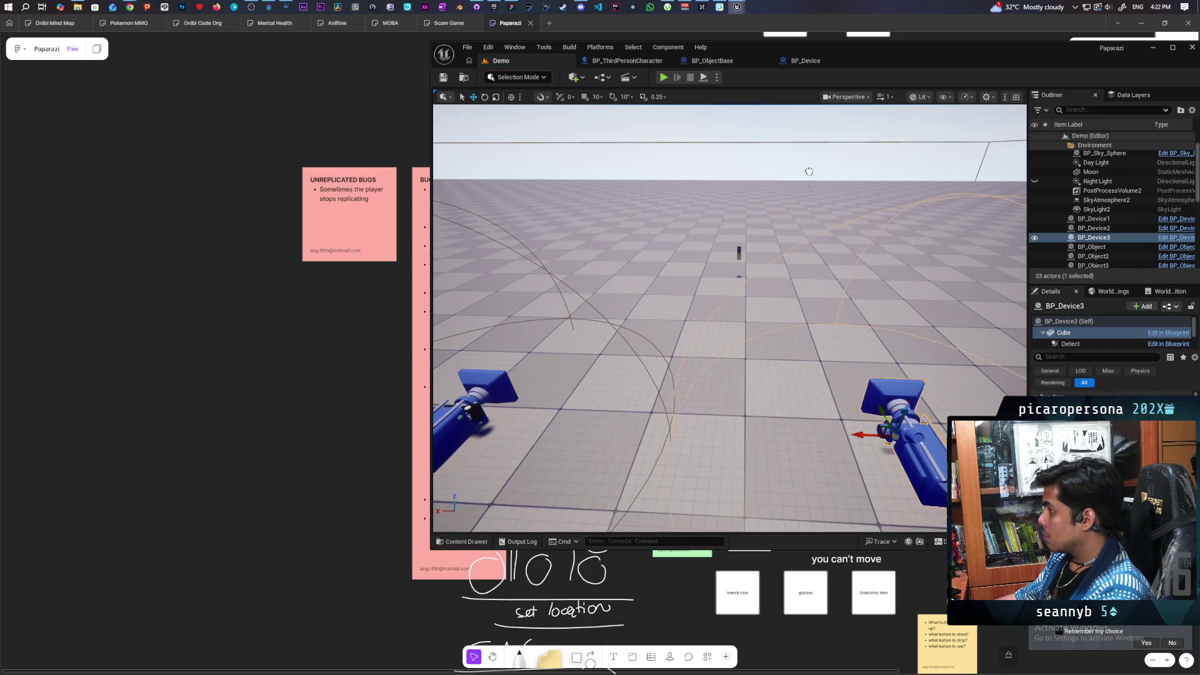
pyautogui.moveTo(852, 271)
pyautogui.mouseDown()
pyautogui.moveTo(896, 172)
pyautogui.moveTo(467, 168)
pyautogui.moveTo(503, 266)
pyautogui.mouseUp()
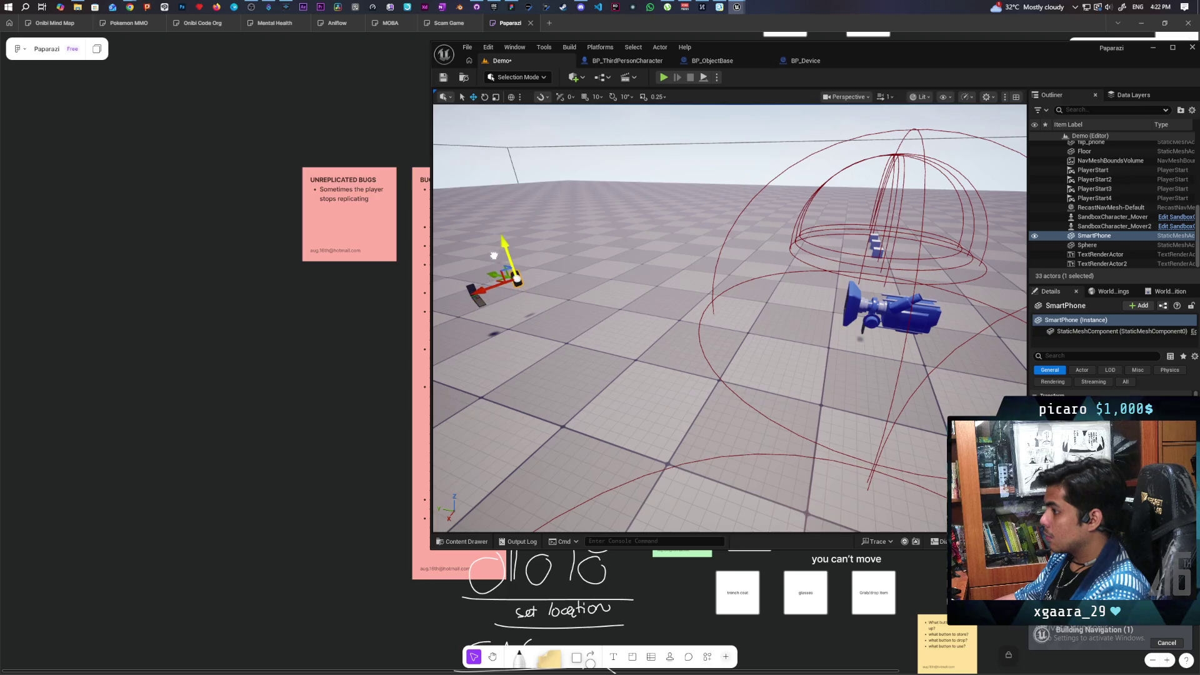
# Frame the phones and select the SmartPhone's screen Plane, comparing it with the flip phone's.
pyautogui.press('f')
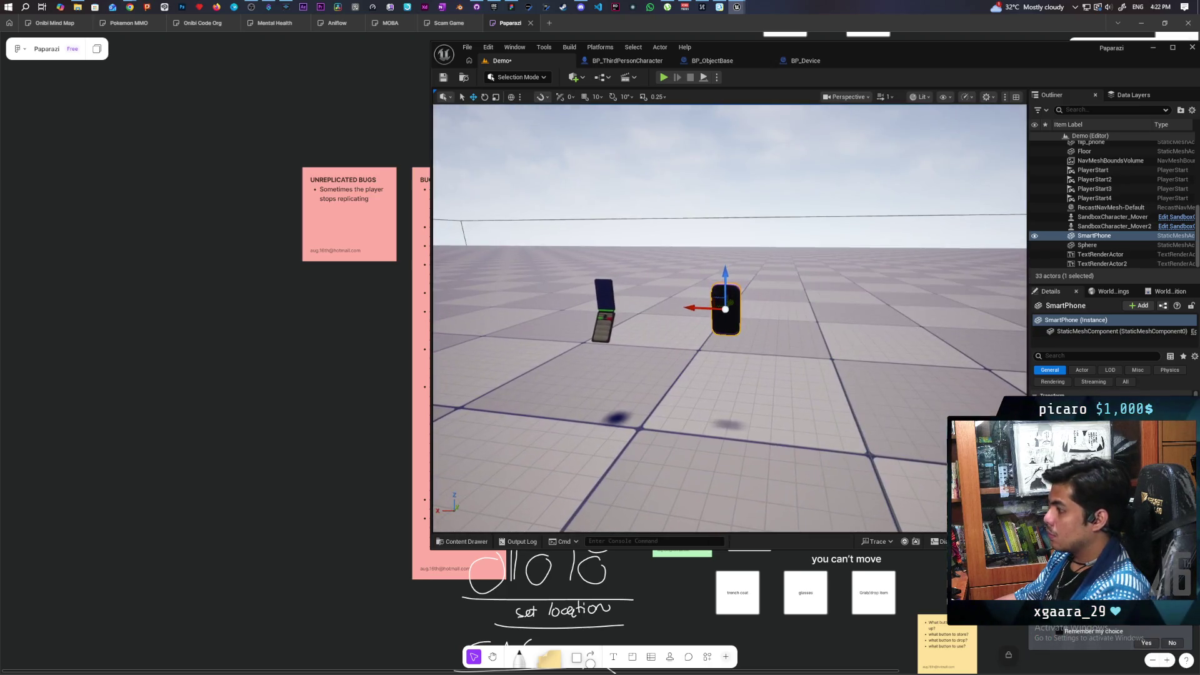
pyautogui.press('f')
pyautogui.scroll(-3, 730, 319)
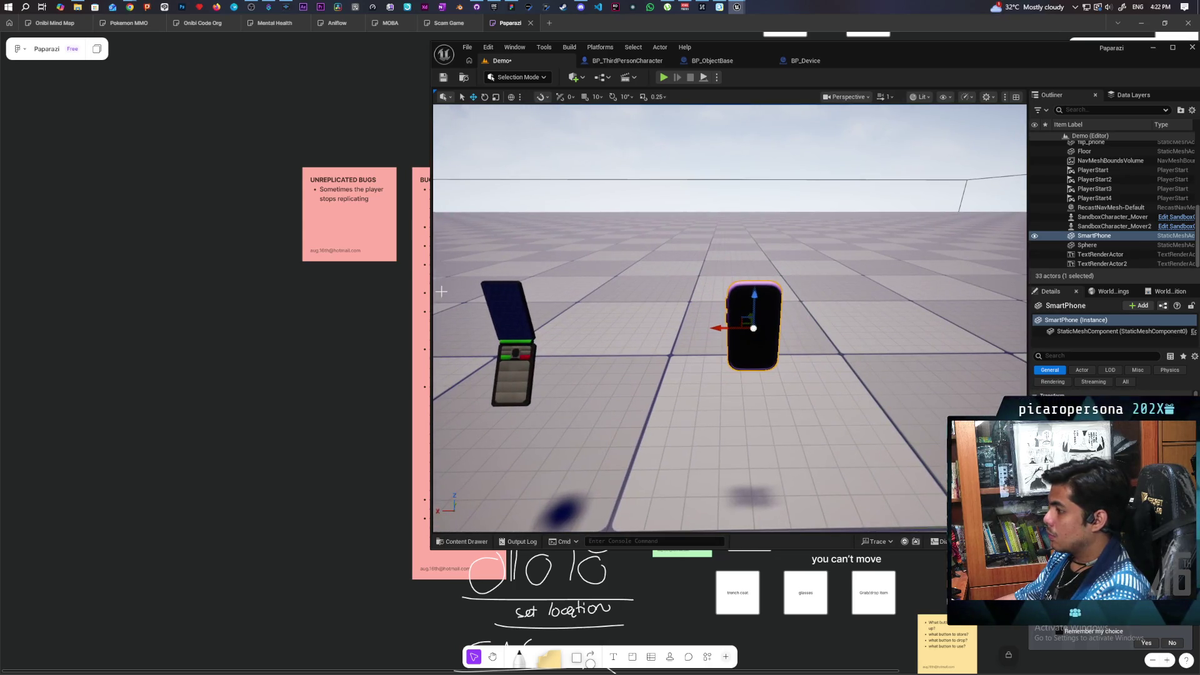
pyautogui.click(507, 319)
pyautogui.click(1095, 342)
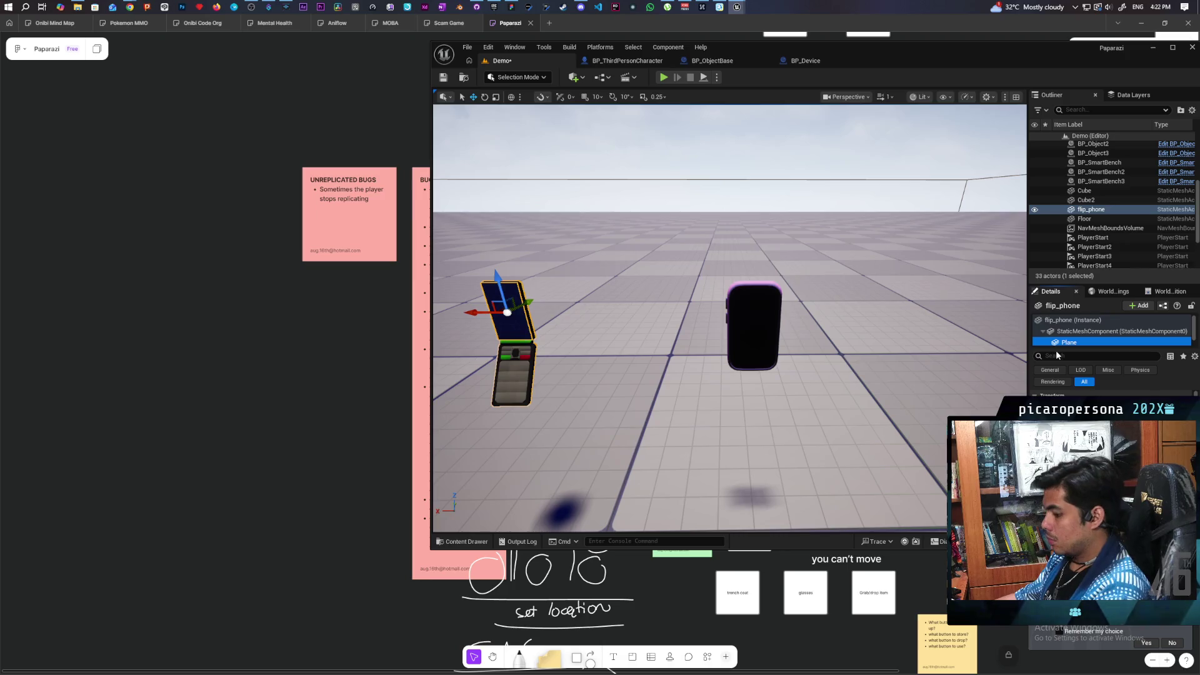
pyautogui.click(754, 312)
pyautogui.click(1080, 343)
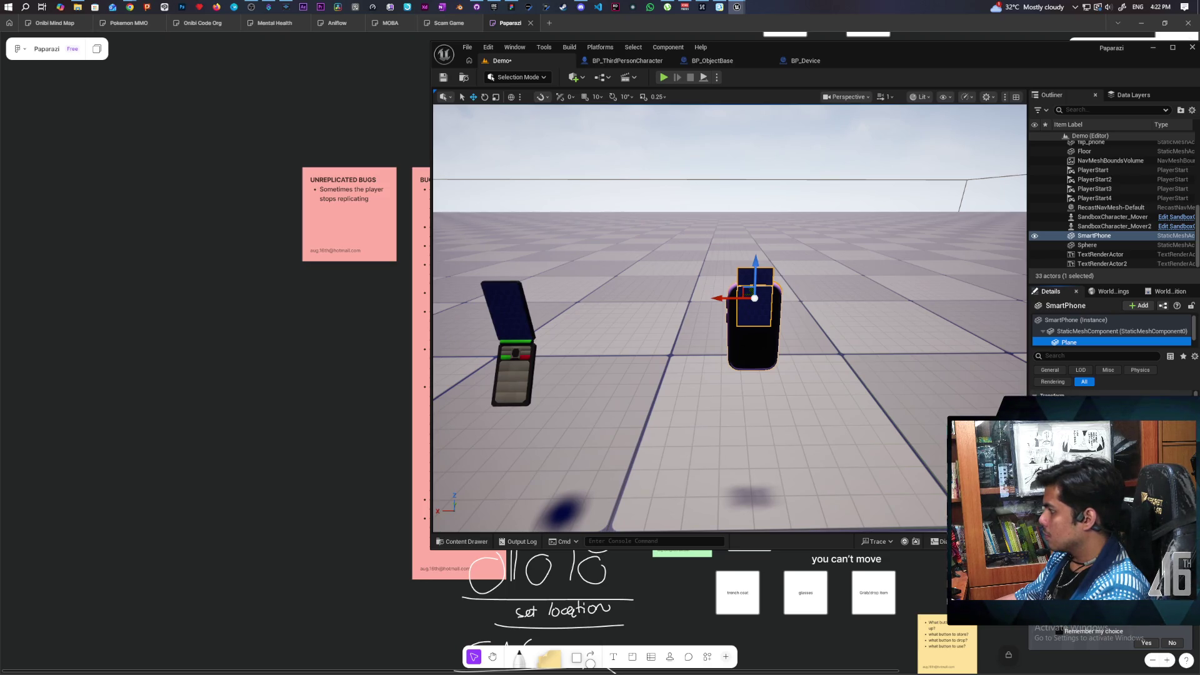
# Lower the SmartPhone's screen plane onto the phone's display.
pyautogui.moveTo(730, 317)
pyautogui.mouseDown()
pyautogui.moveTo(669, 337)
pyautogui.moveTo(537, 338)
pyautogui.moveTo(587, 334)
pyautogui.mouseUp()
pyautogui.moveTo(931, 413)
pyautogui.mouseDown()
pyautogui.moveTo(931, 388)
pyautogui.moveTo(931, 414)
pyautogui.mouseUp()
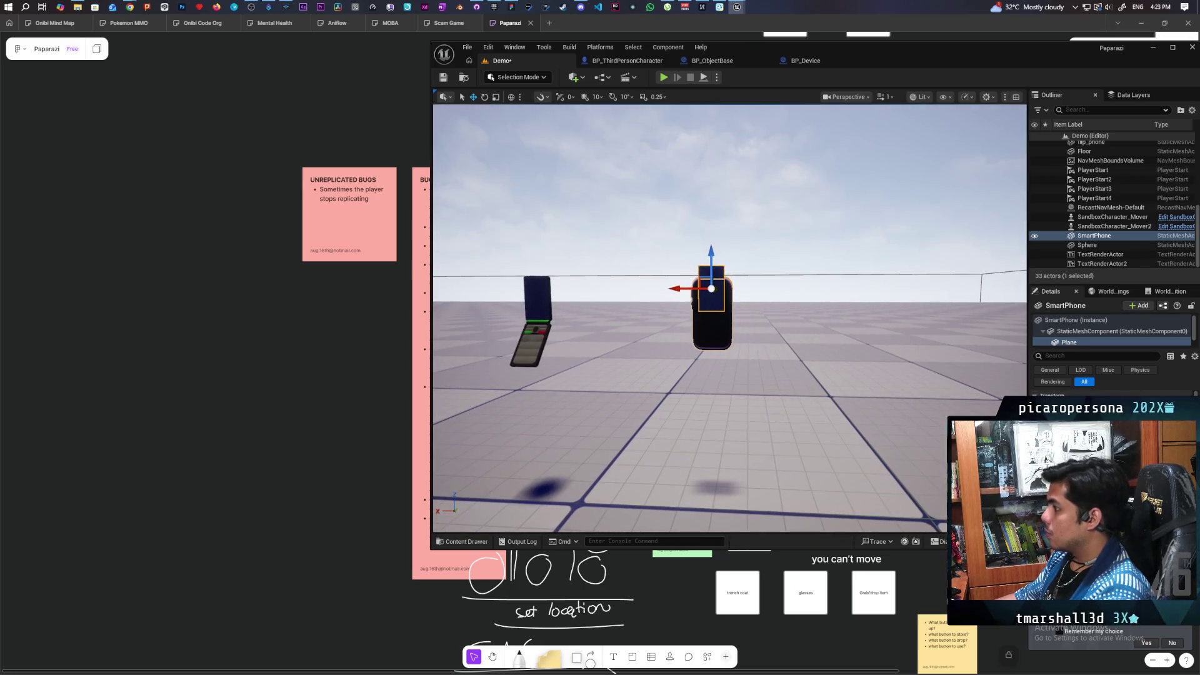
pyautogui.moveTo(712, 269); pyautogui.dragTo(711, 289)
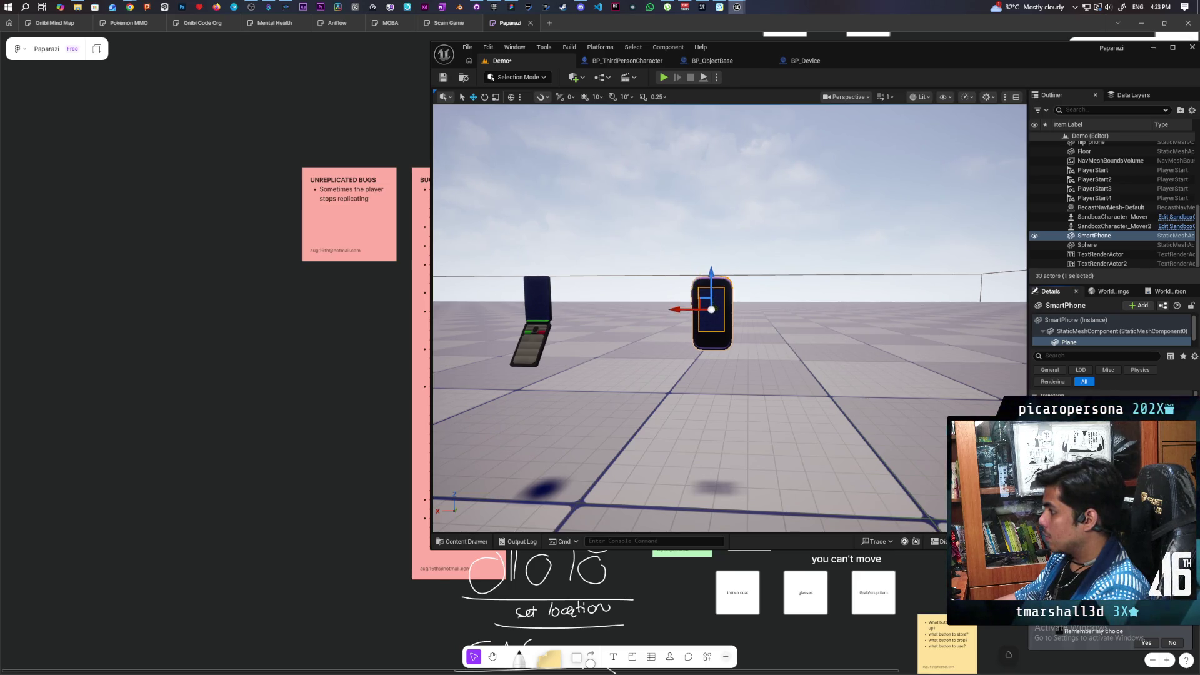
pyautogui.moveTo(985, 75)
pyautogui.mouseDown()
pyautogui.moveTo(737, 151)
pyautogui.moveTo(598, 156)
pyautogui.moveTo(715, 83)
pyautogui.moveTo(718, 98)
pyautogui.mouseUp()
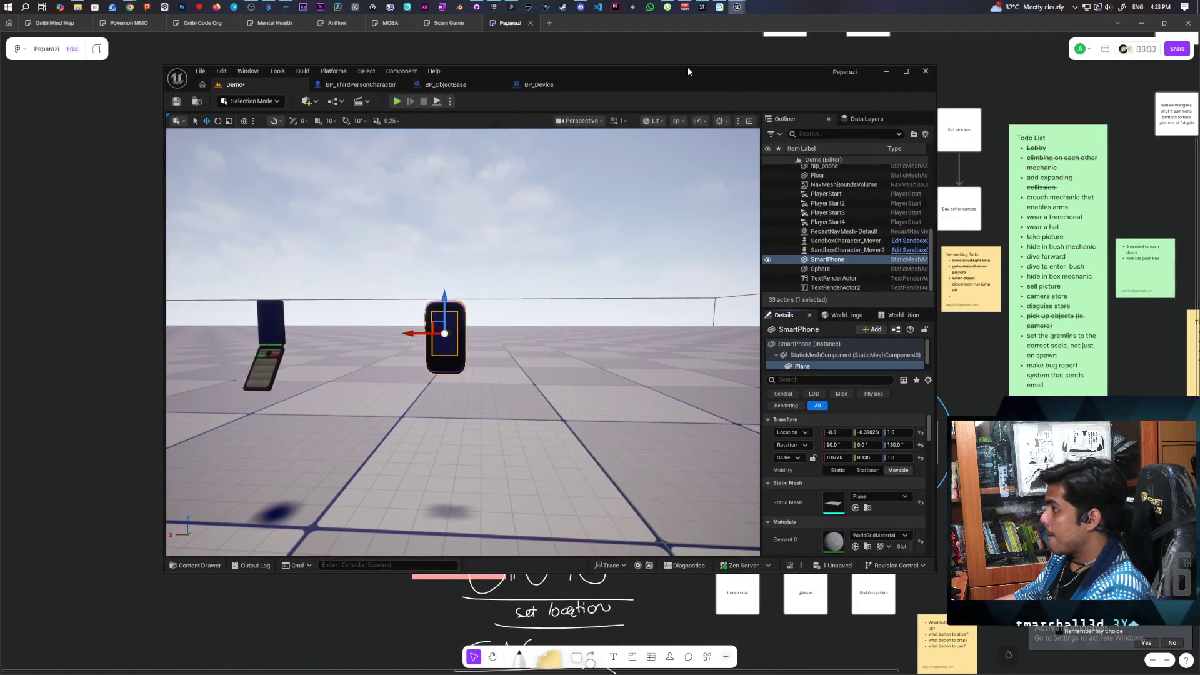
# Bring DT_Devices forward and arrange it beside the level editor's Details panel.
pyautogui.moveTo(736, 10)
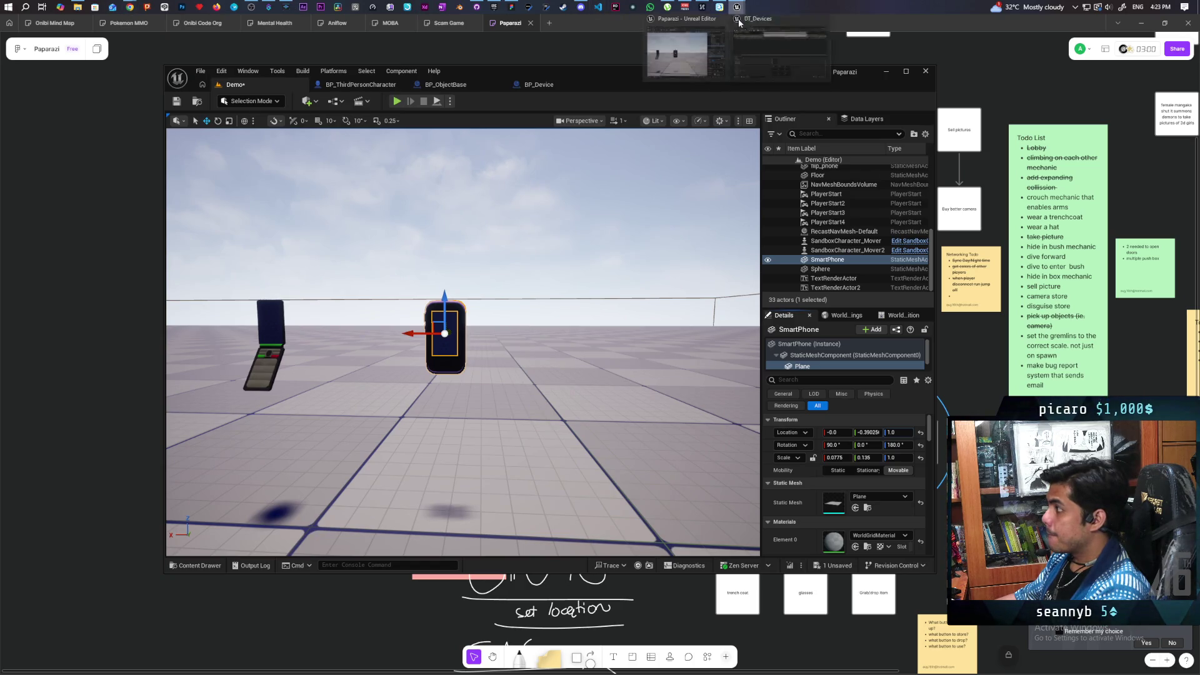
pyautogui.click(786, 72)
pyautogui.moveTo(878, 104)
pyautogui.mouseDown()
pyautogui.moveTo(911, 126)
pyautogui.moveTo(829, 141)
pyautogui.mouseUp()
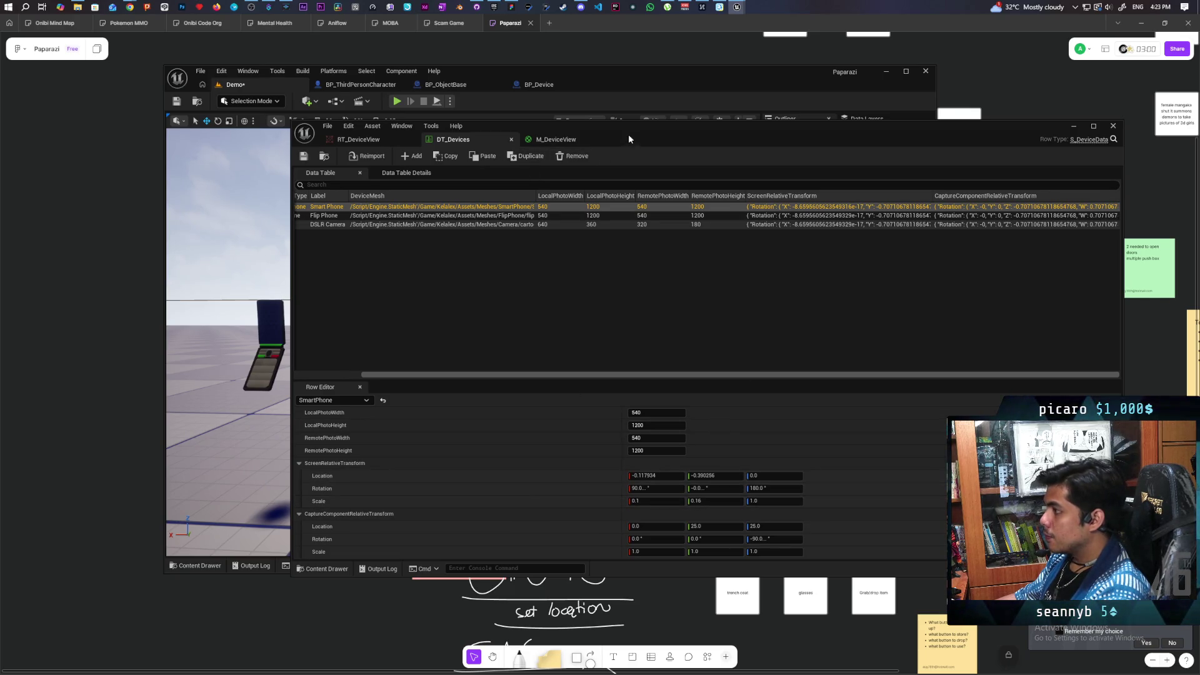
pyautogui.moveTo(629, 133); pyautogui.dragTo(797, 110)
pyautogui.moveTo(737, 73); pyautogui.dragTo(557, 61)
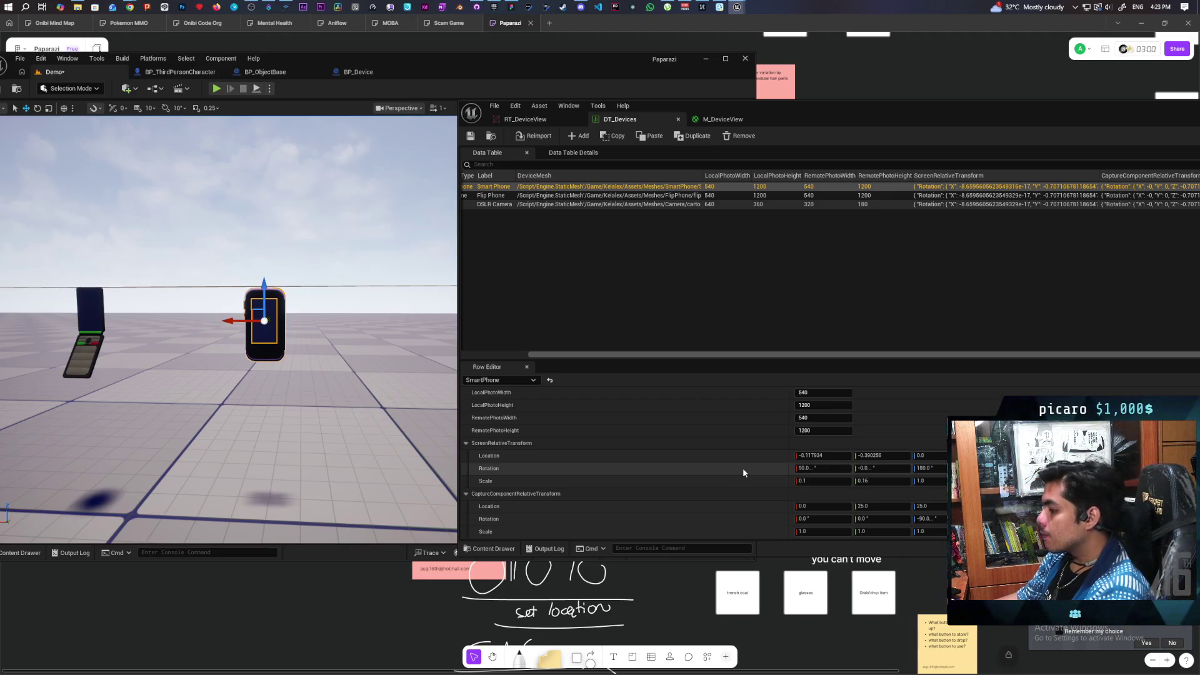
pyautogui.moveTo(812, 116)
pyautogui.mouseDown()
pyautogui.moveTo(768, 65)
pyautogui.moveTo(736, 70)
pyautogui.mouseUp()
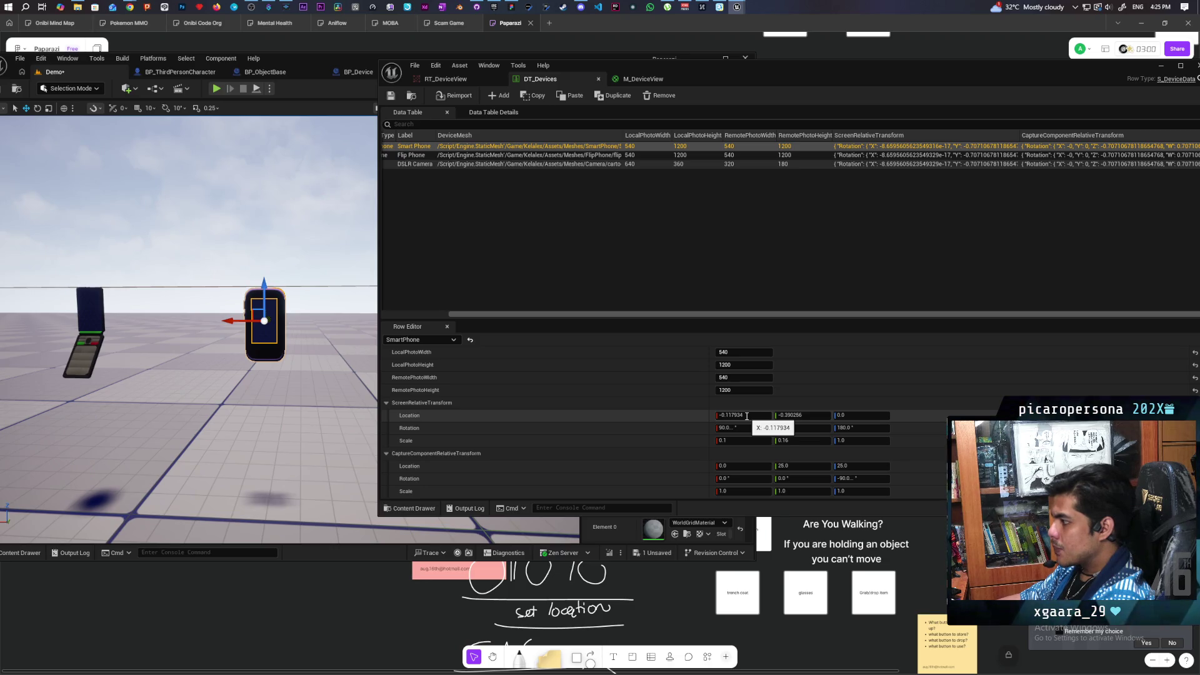
# Apply location -0.117934, -0.390256, 0.0 and scale 0.1 × 0.16 to the SmartPhone Plane, then save.
pyautogui.click(683, 418)
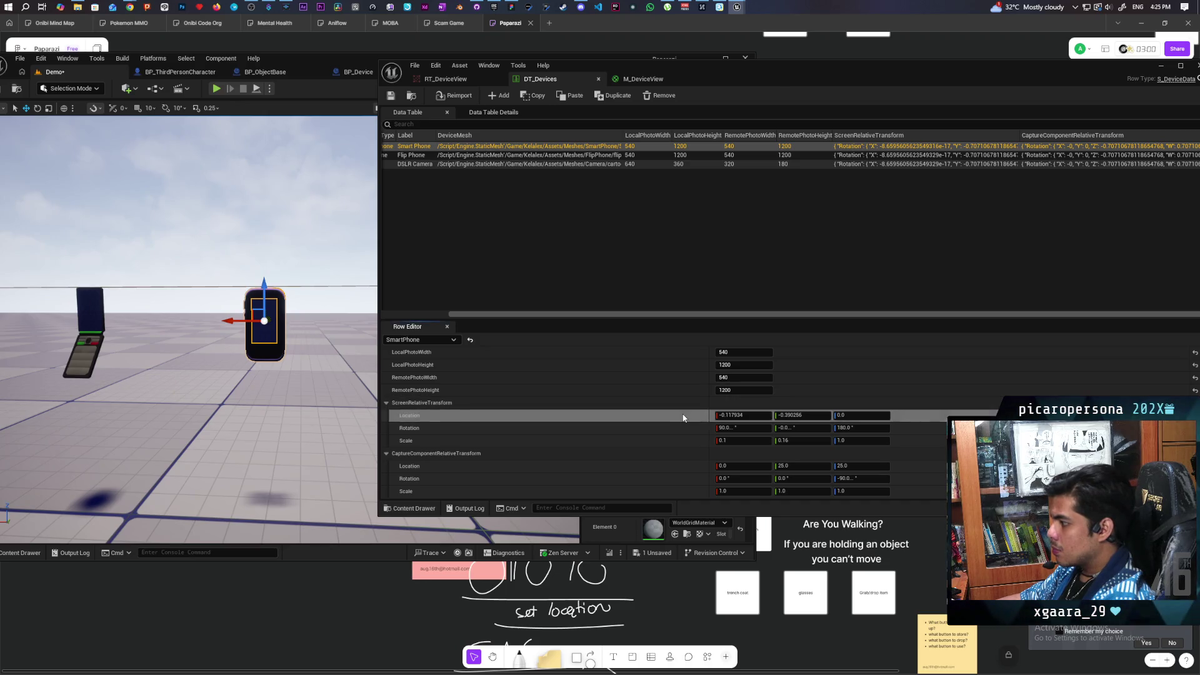
pyautogui.moveTo(789, 71)
pyautogui.mouseDown()
pyautogui.moveTo(767, 127)
pyautogui.moveTo(617, 257)
pyautogui.moveTo(803, 175)
pyautogui.mouseUp()
pyautogui.moveTo(641, 61)
pyautogui.mouseDown()
pyautogui.moveTo(259, 87)
pyautogui.moveTo(262, 62)
pyautogui.mouseUp()
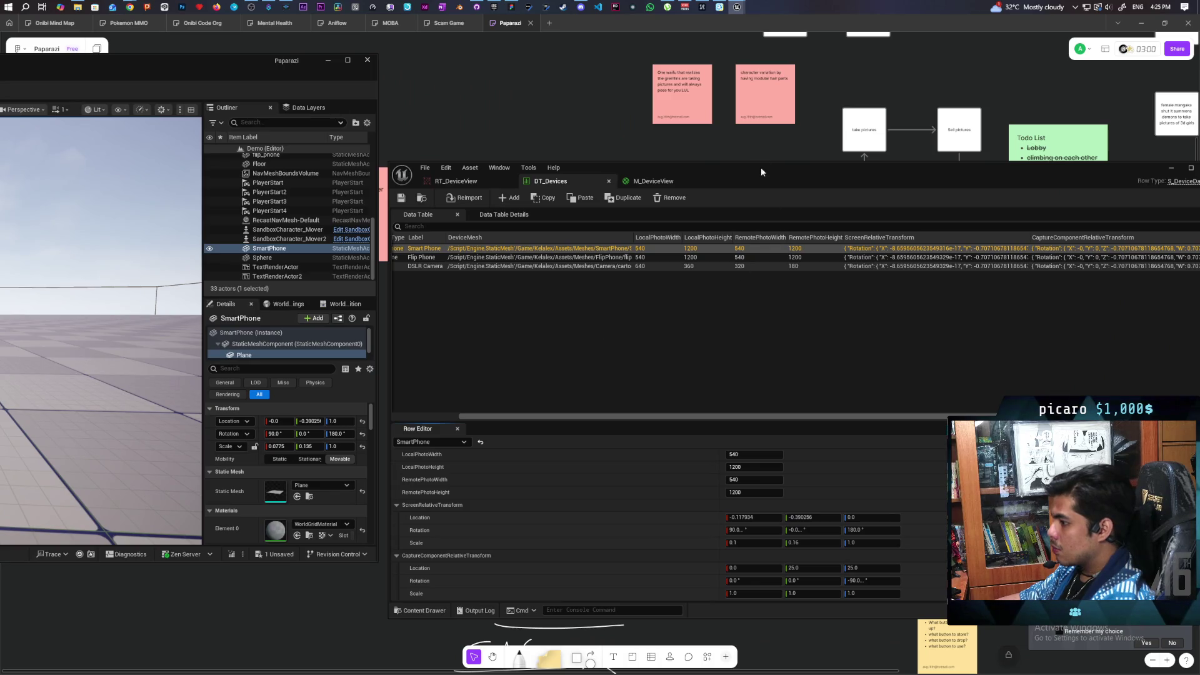
pyautogui.moveTo(763, 172); pyautogui.dragTo(744, 136)
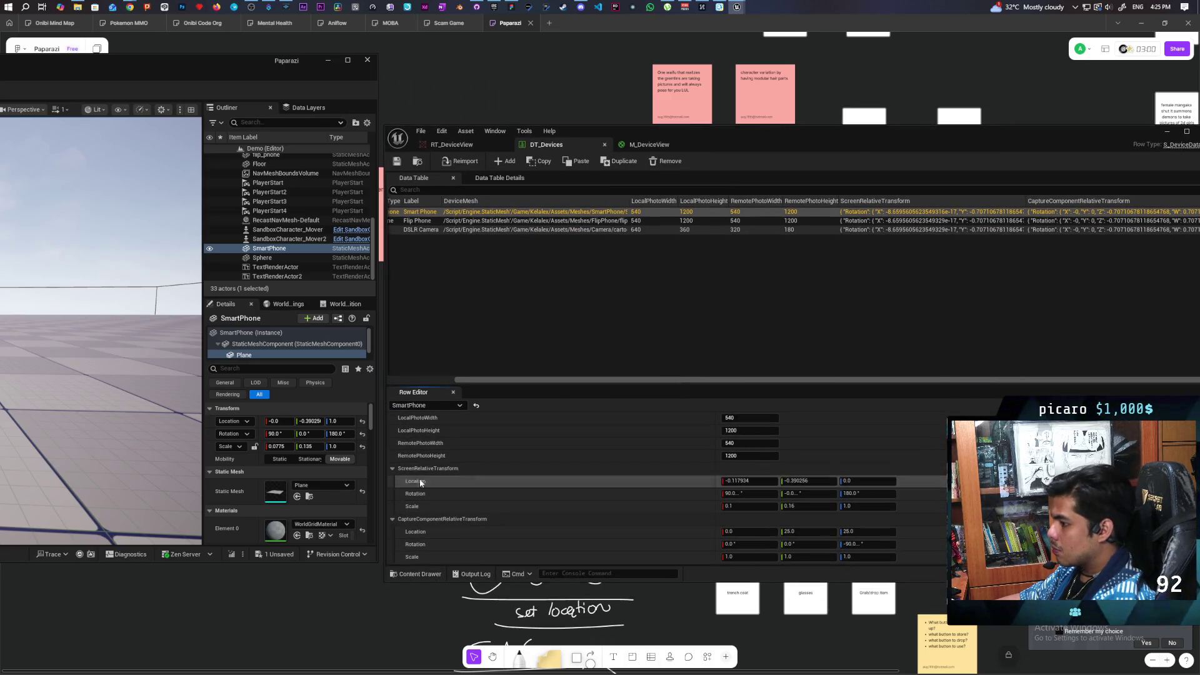
pyautogui.keyDown('shift'); pyautogui.click(263, 424); pyautogui.keyUp('shift')
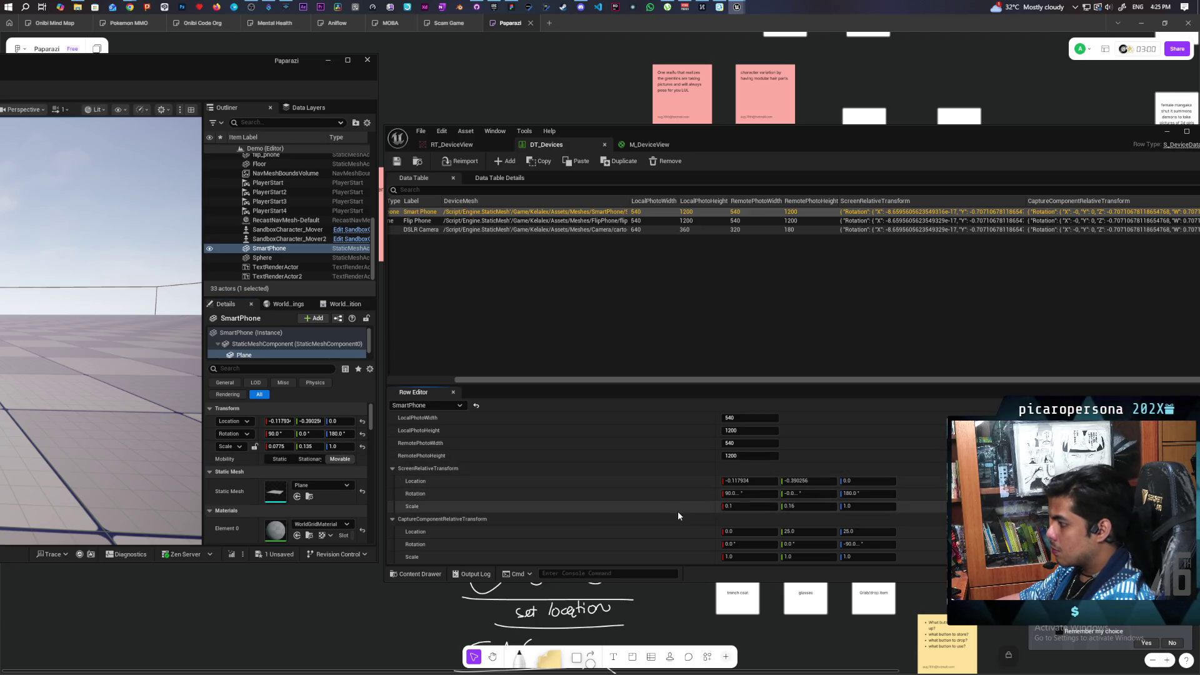
pyautogui.keyDown('shift'); pyautogui.click(261, 447); pyautogui.keyUp('shift')
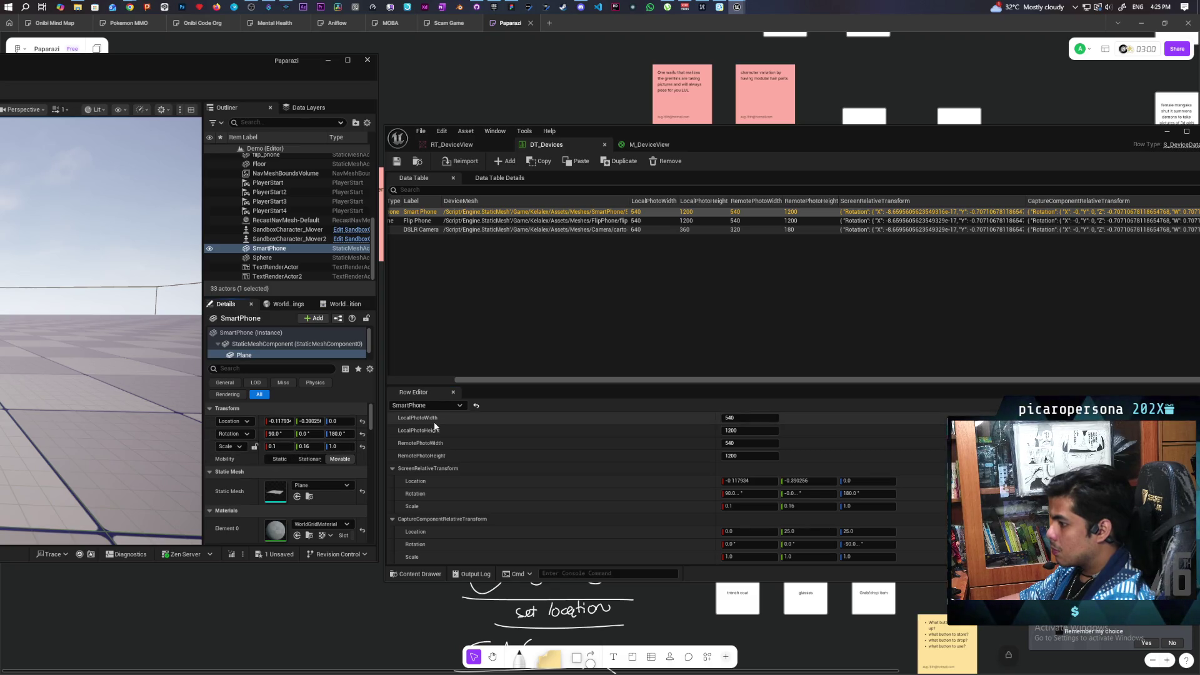
pyautogui.moveTo(242, 79)
pyautogui.mouseDown()
pyautogui.moveTo(751, 102)
pyautogui.moveTo(692, 89)
pyautogui.mouseUp()
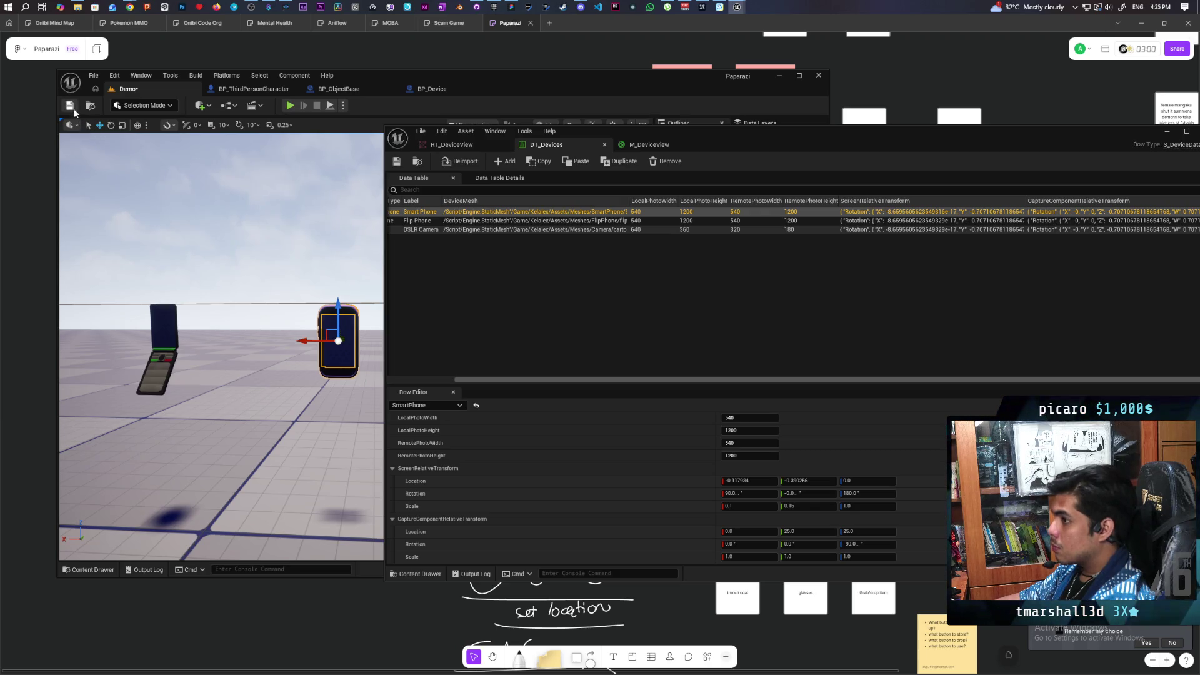
pyautogui.hotkey('ctrl', 's')
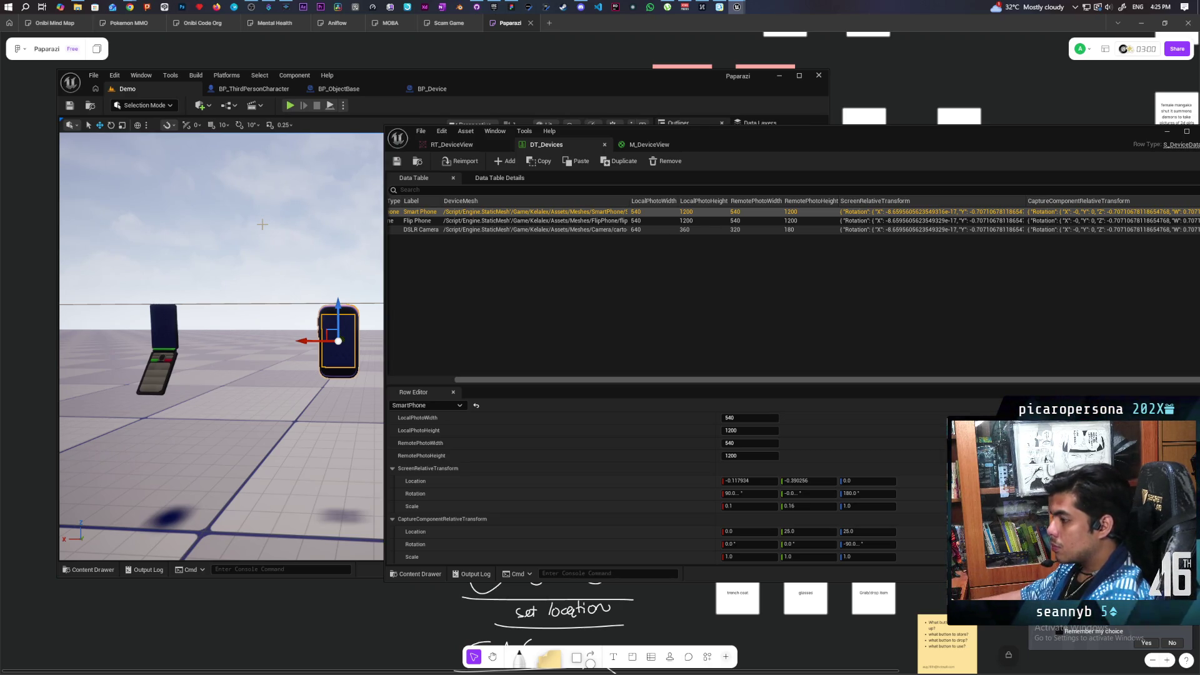
pyautogui.moveTo(735, 147); pyautogui.dragTo(649, 185)
# Hide DT_Devices and inspect the SmartPhone's main mesh and screen plane components.
pyautogui.click(1082, 169)
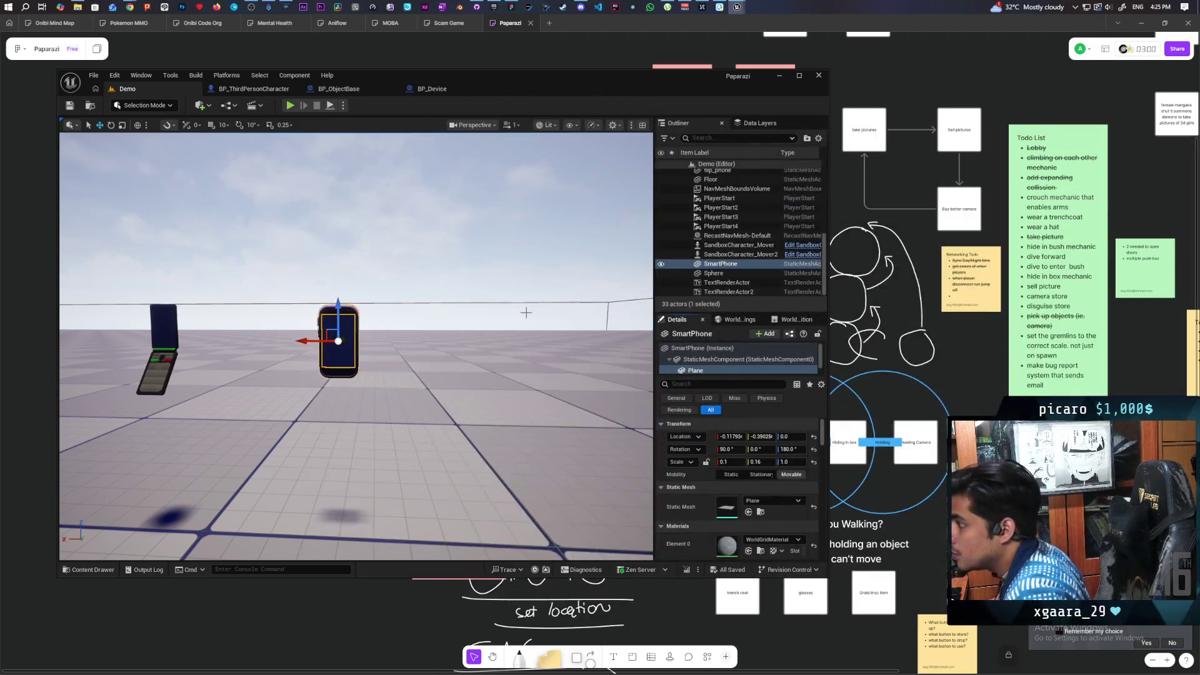
pyautogui.moveTo(343, 353)
pyautogui.mouseDown()
pyautogui.moveTo(375, 350)
pyautogui.moveTo(344, 338)
pyautogui.mouseUp()
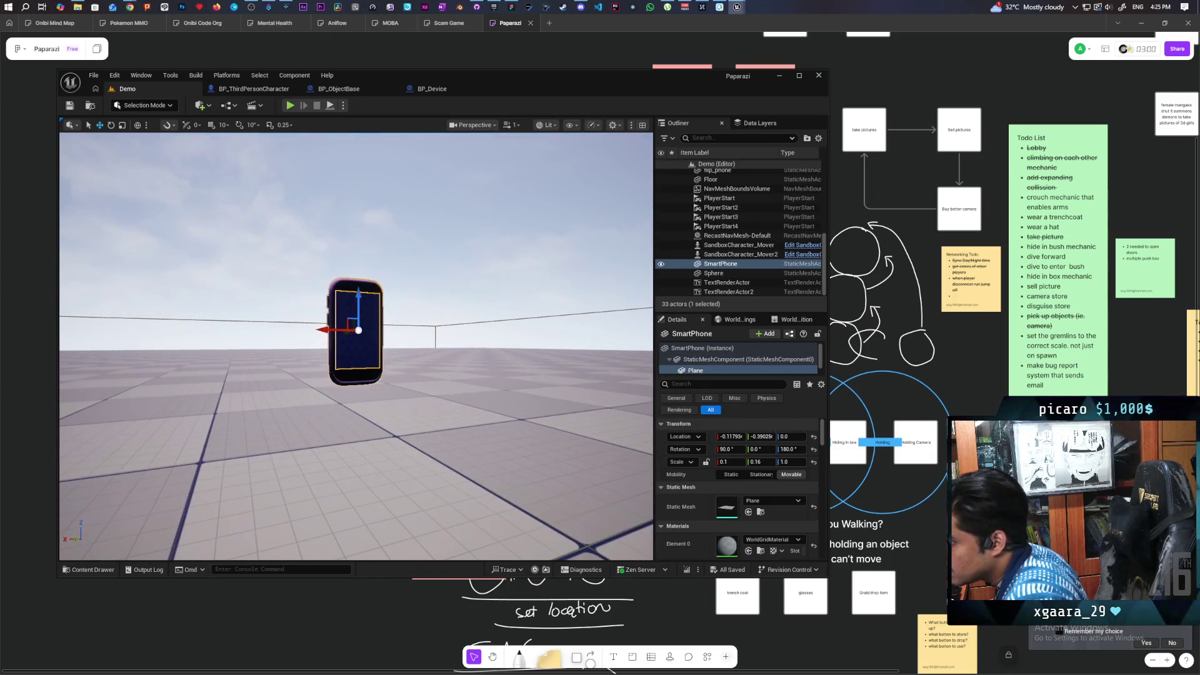
pyautogui.click(360, 377)
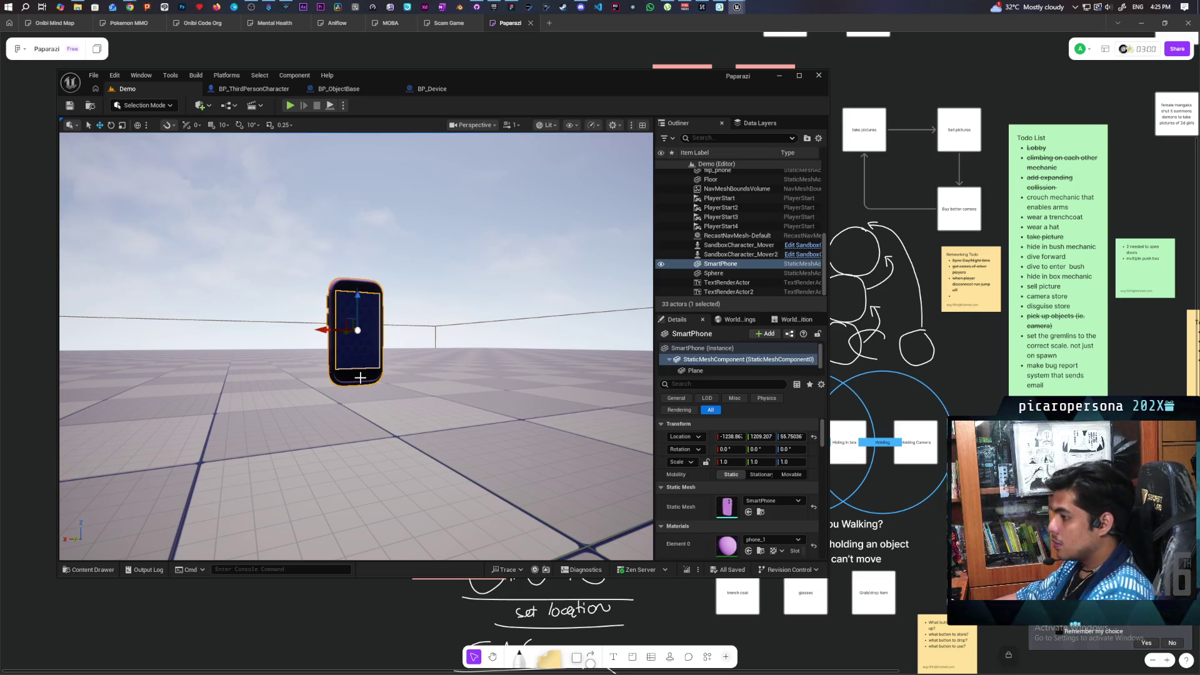
pyautogui.moveTo(360, 378)
pyautogui.mouseDown()
pyautogui.moveTo(425, 378)
pyautogui.moveTo(400, 375)
pyautogui.mouseUp()
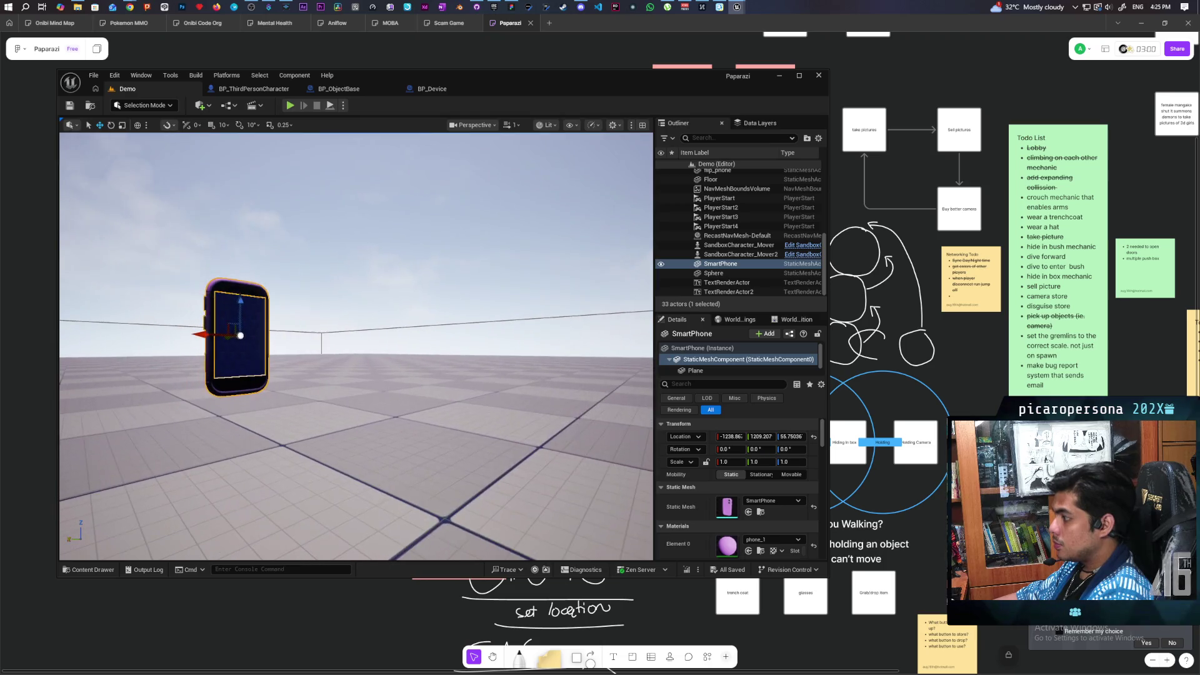
pyautogui.click(692, 371)
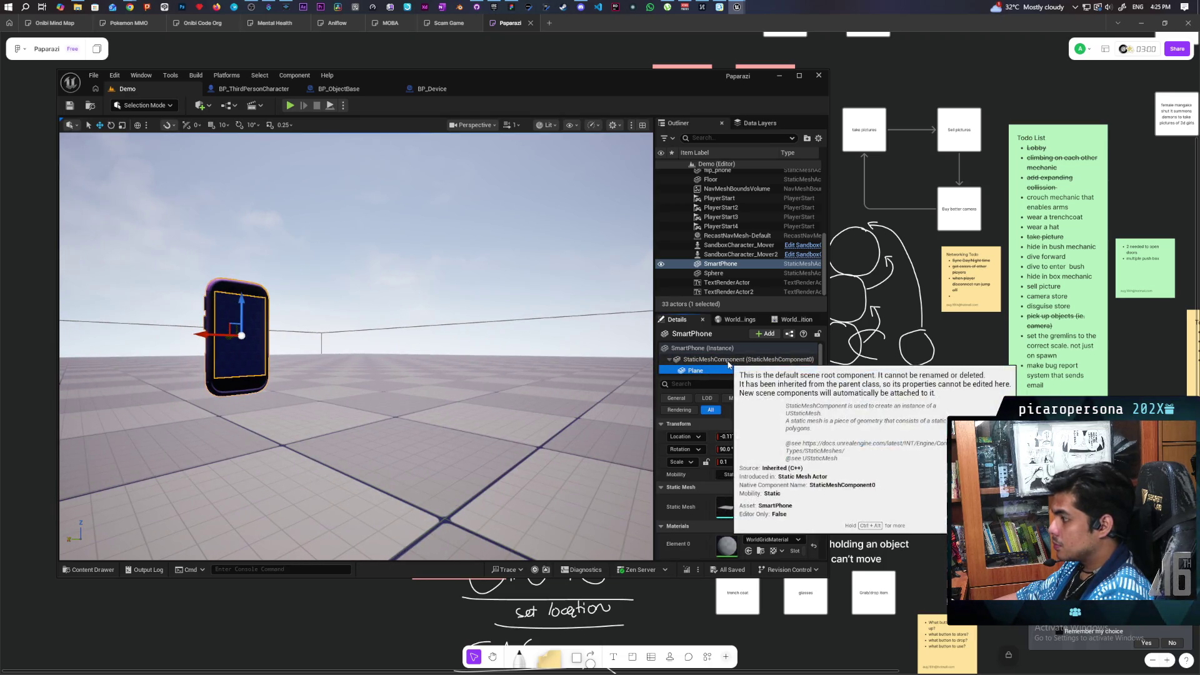
pyautogui.click(729, 360)
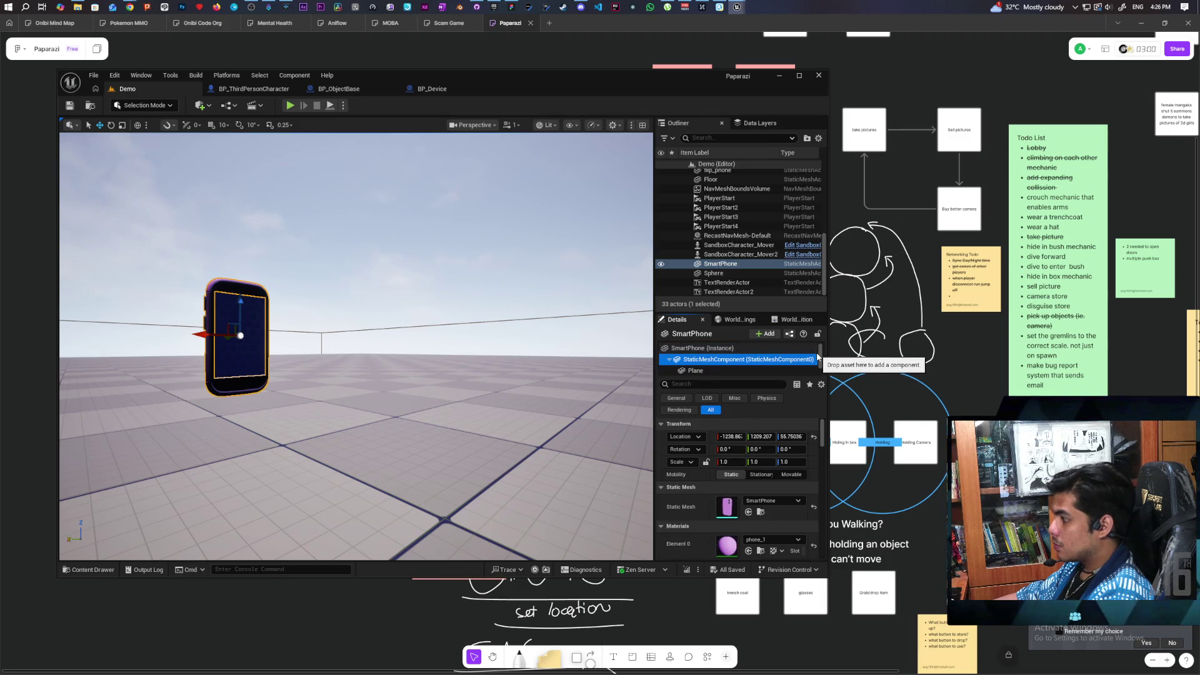
pyautogui.click(762, 372)
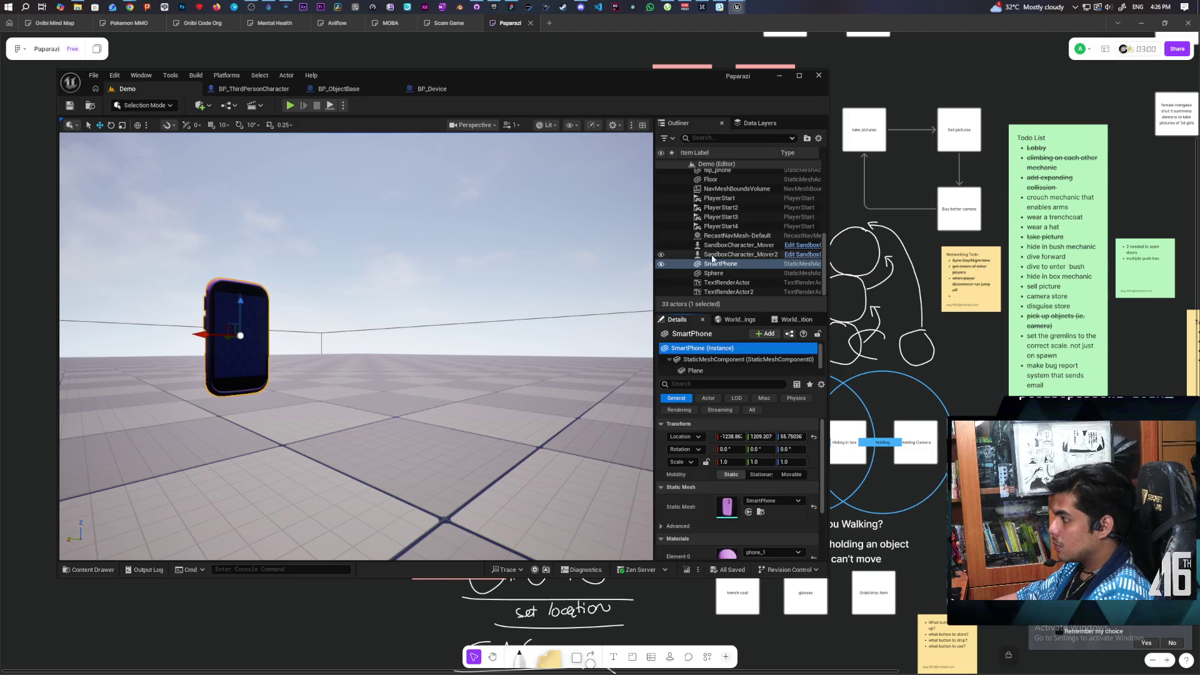
# Move the SmartPhone actor vertically and recheck its mesh and screen plane.
pyautogui.click(725, 254)
pyautogui.click(711, 264)
pyautogui.moveTo(240, 313)
pyautogui.mouseDown()
pyautogui.moveTo(240, 294)
pyautogui.moveTo(238, 329)
pyautogui.mouseUp()
pyautogui.click(699, 360)
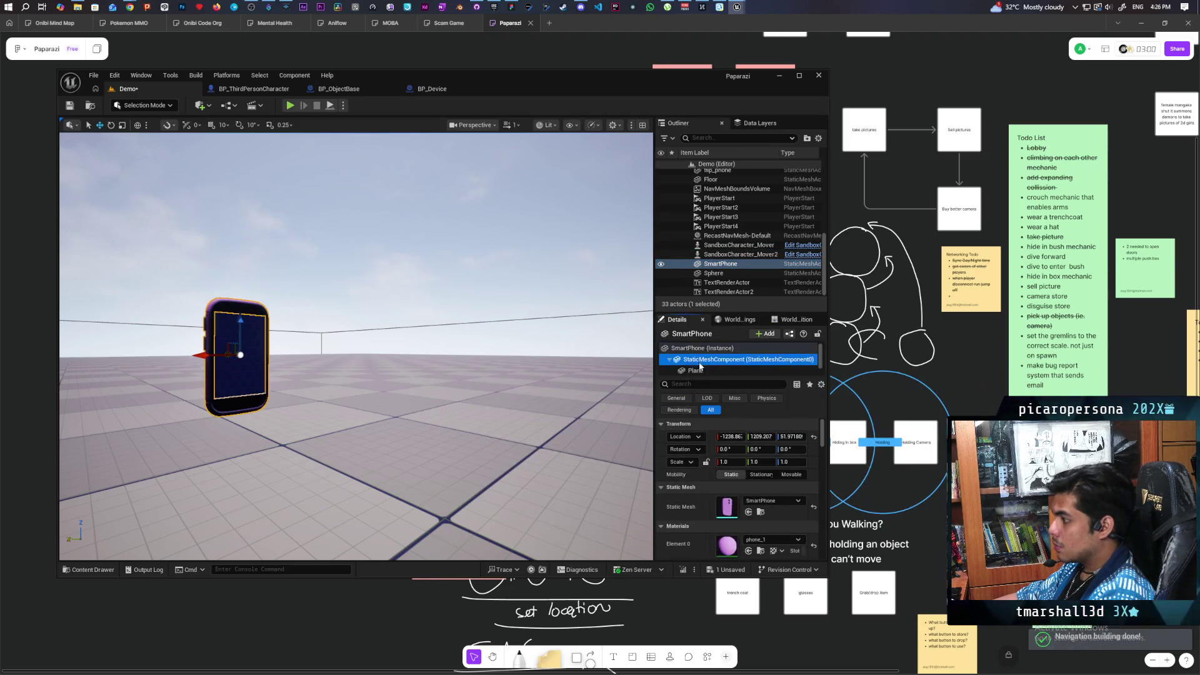
pyautogui.click(732, 372)
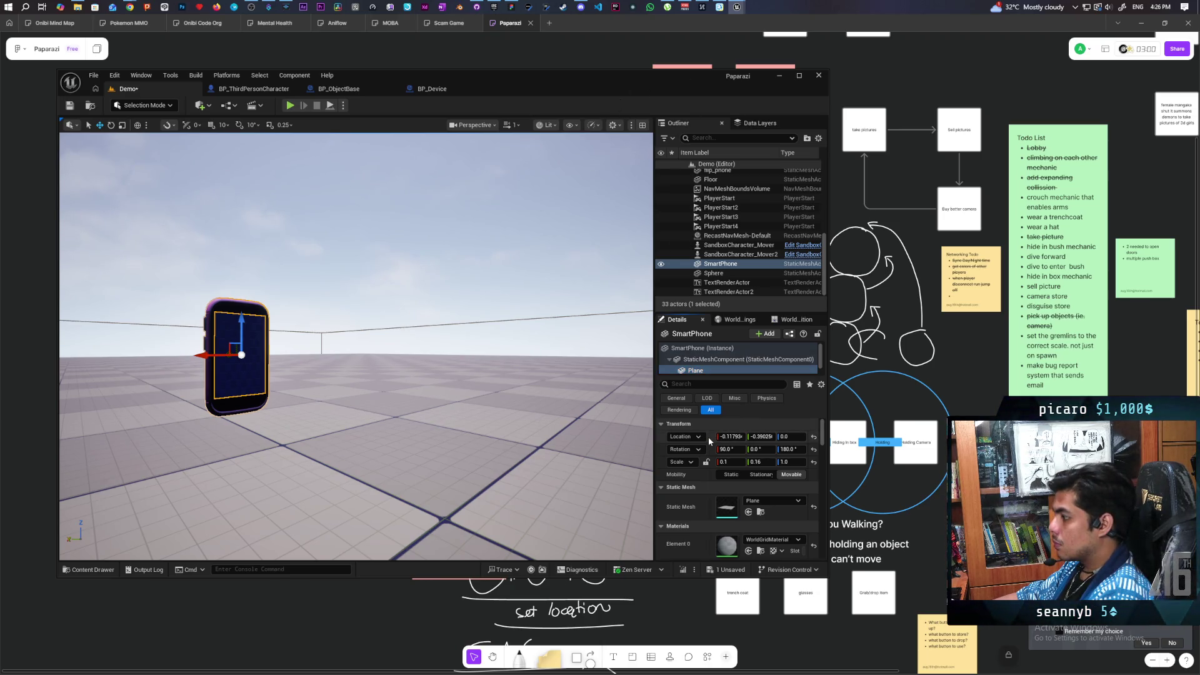
# Minimize the DT_Devices window again and save the Demo level.
pyautogui.click(745, 22)
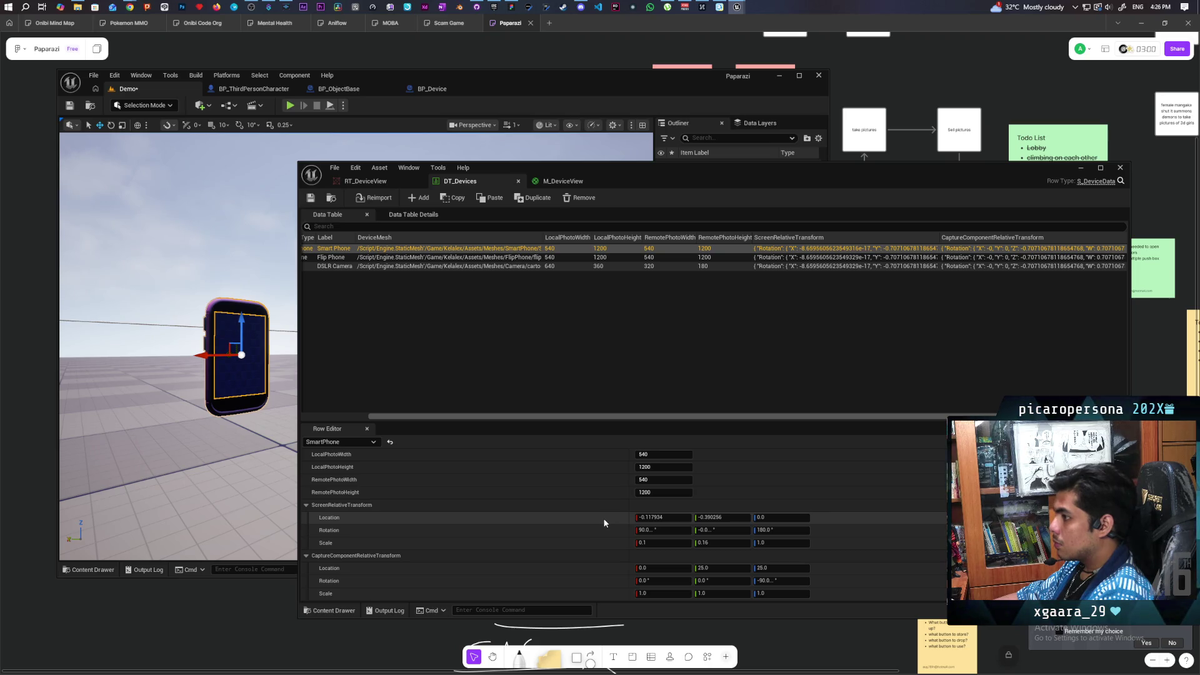
pyautogui.click(1079, 169)
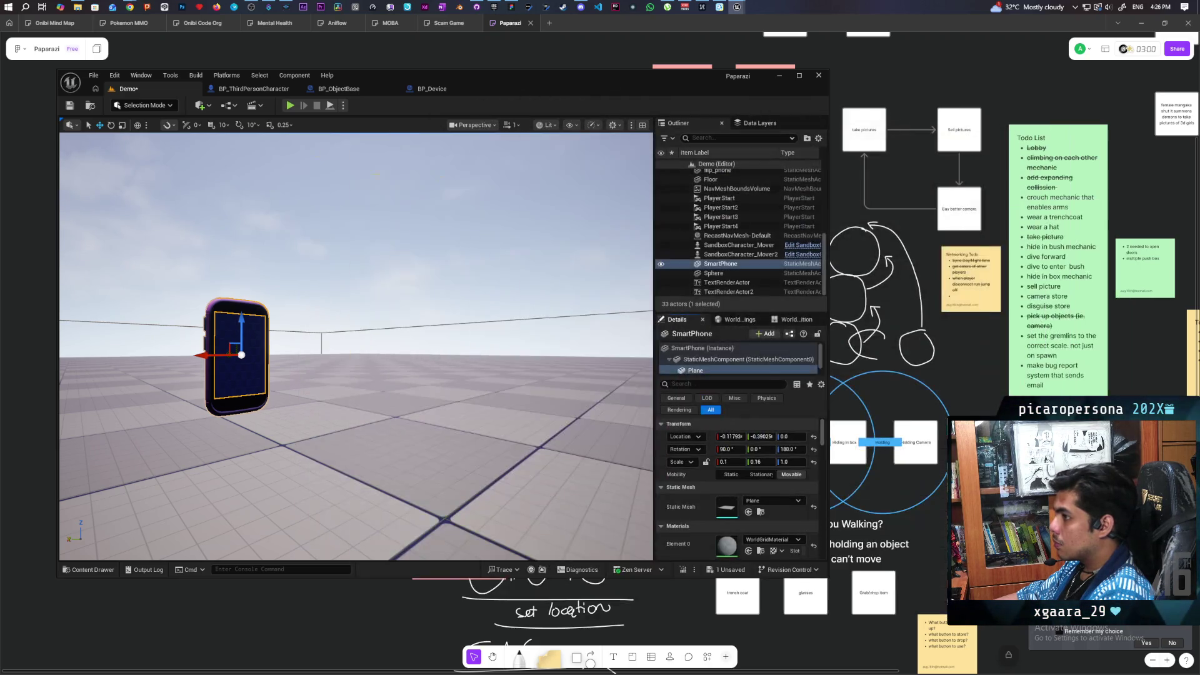
pyautogui.hotkey('ctrl', 's')
# Start a multiplayer play-in-editor test, briefly checking browser notes on render target stretching.
pyautogui.click(289, 107)
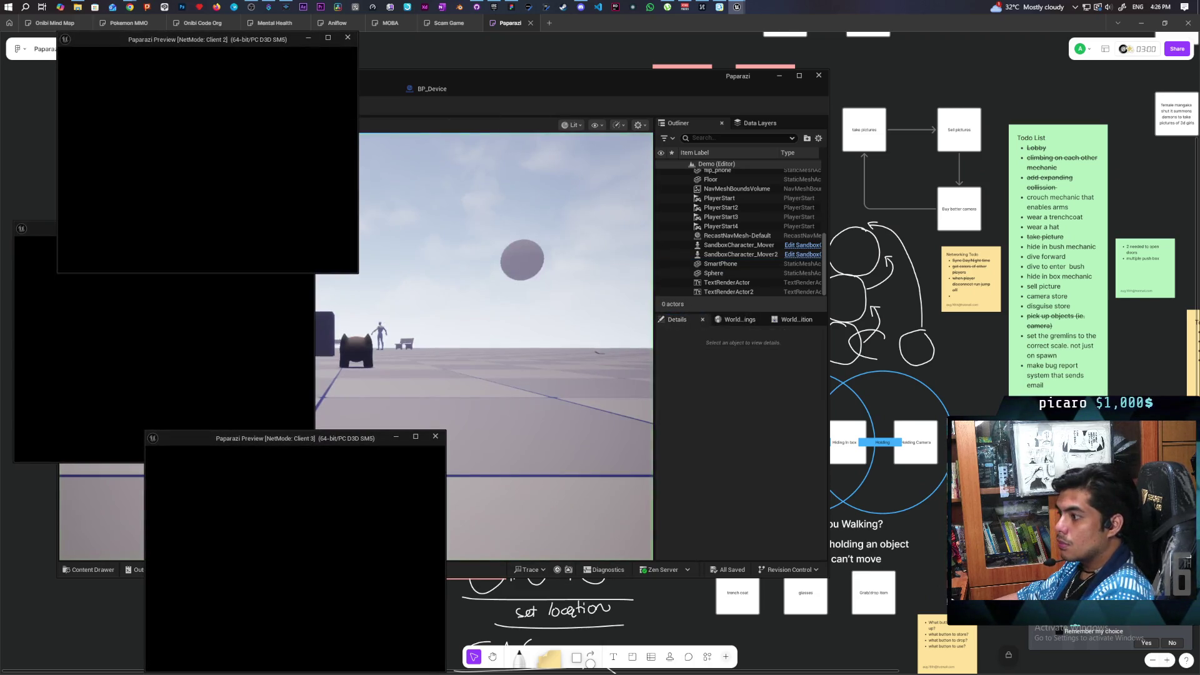
pyautogui.moveTo(556, 108); pyautogui.dragTo(892, 151)
pyautogui.hotkey('alt', 'Tab')
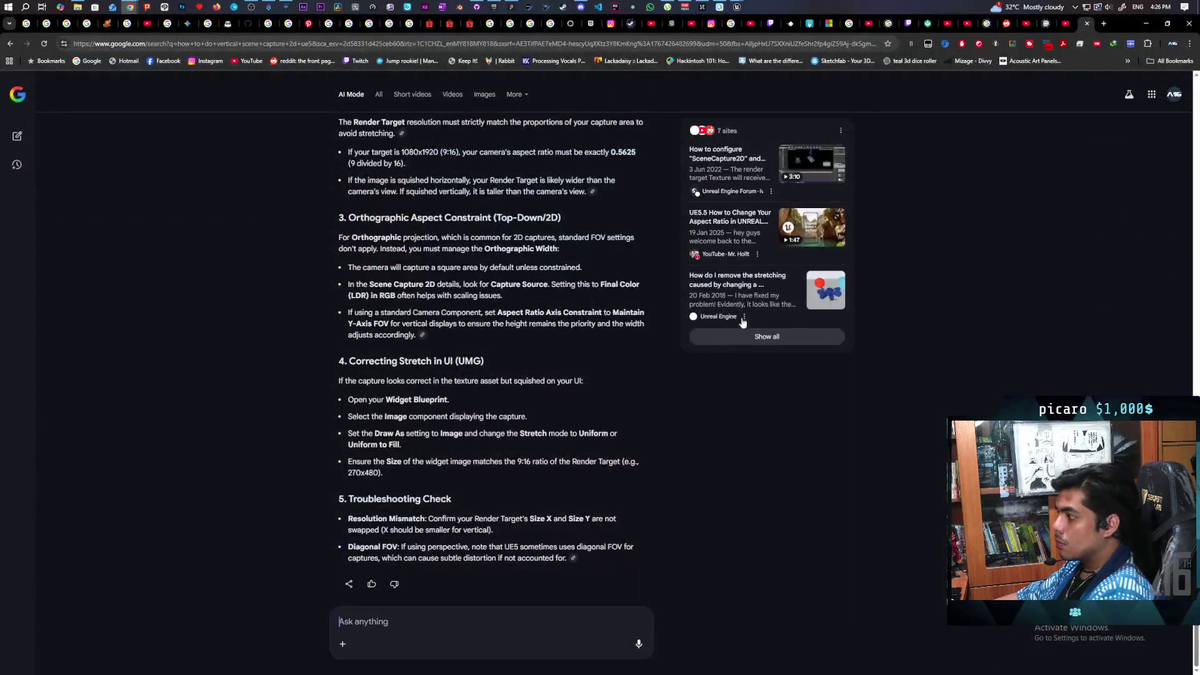
pyautogui.click(1142, 24)
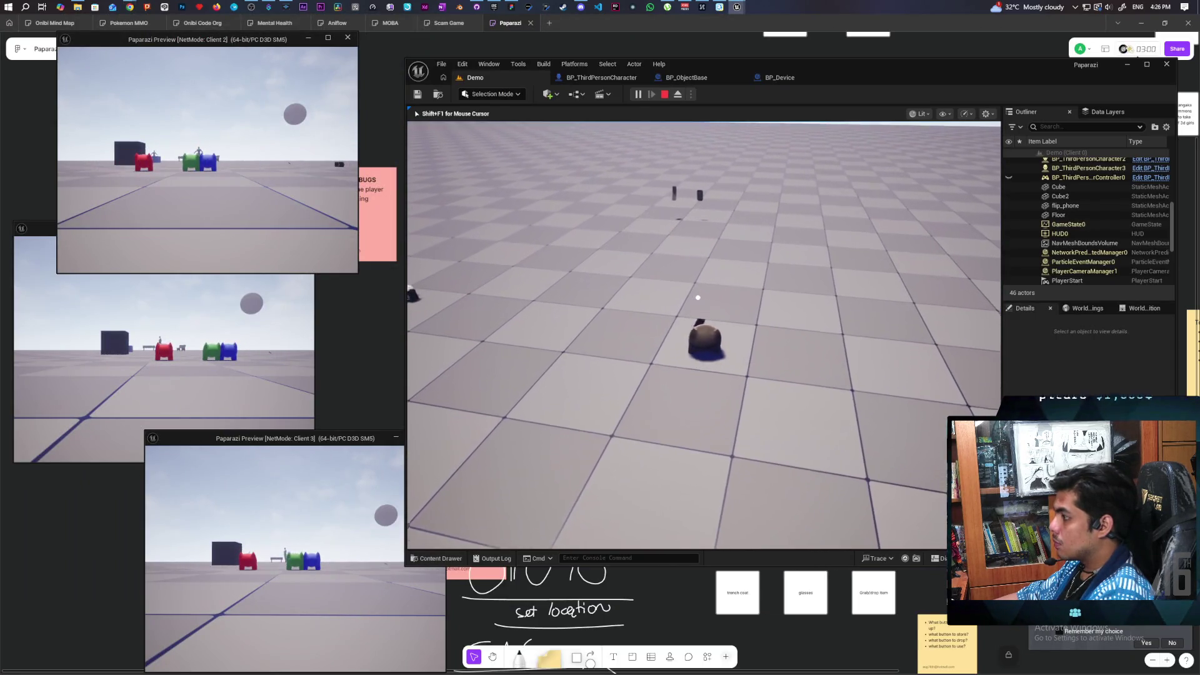
# Raise the phone to view its live screen, eject to select BP_Device3, then stop playing.
pyautogui.press('e')
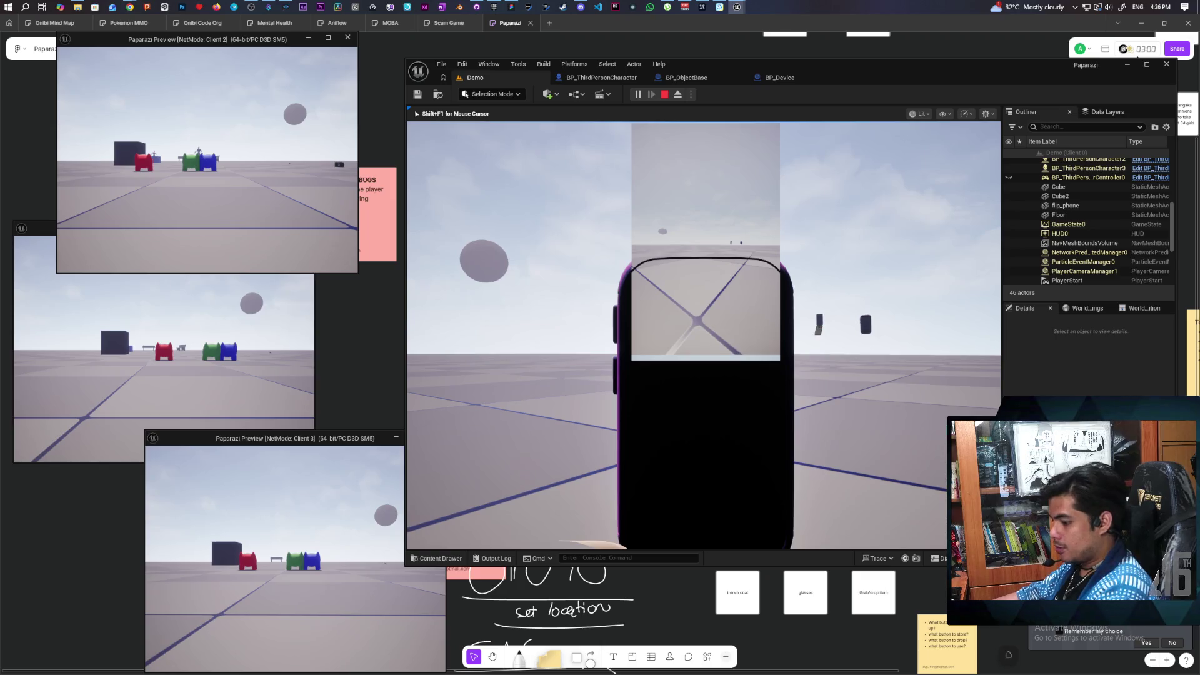
pyautogui.press('F8')
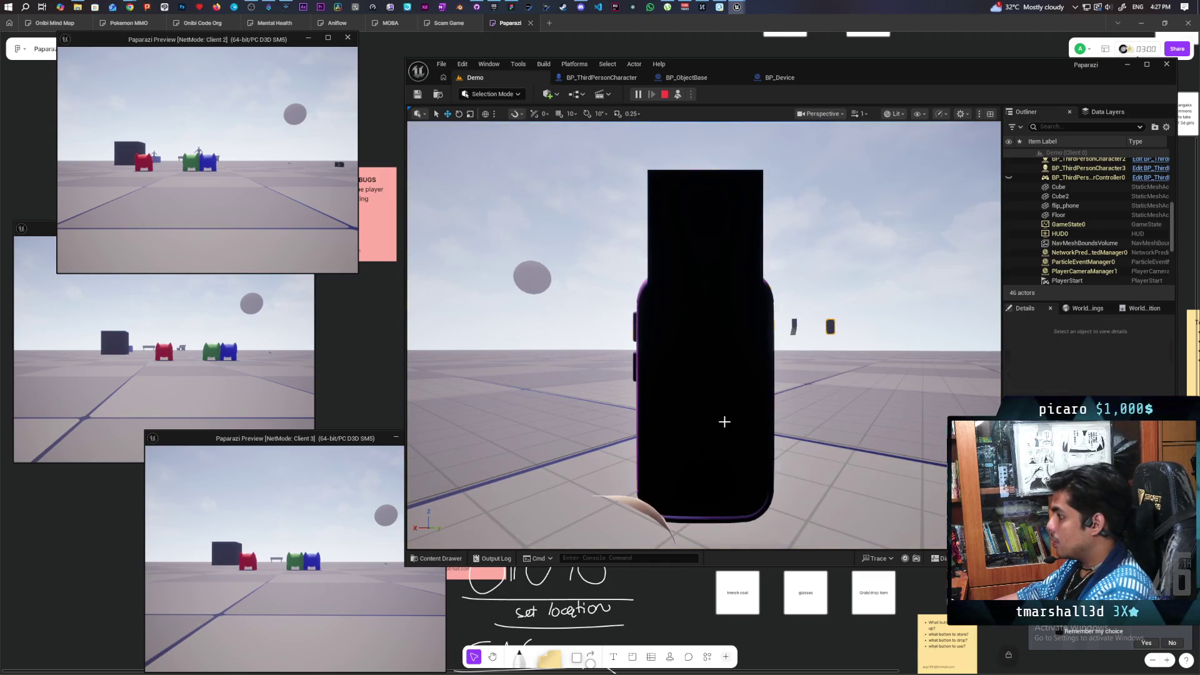
pyautogui.click(758, 474)
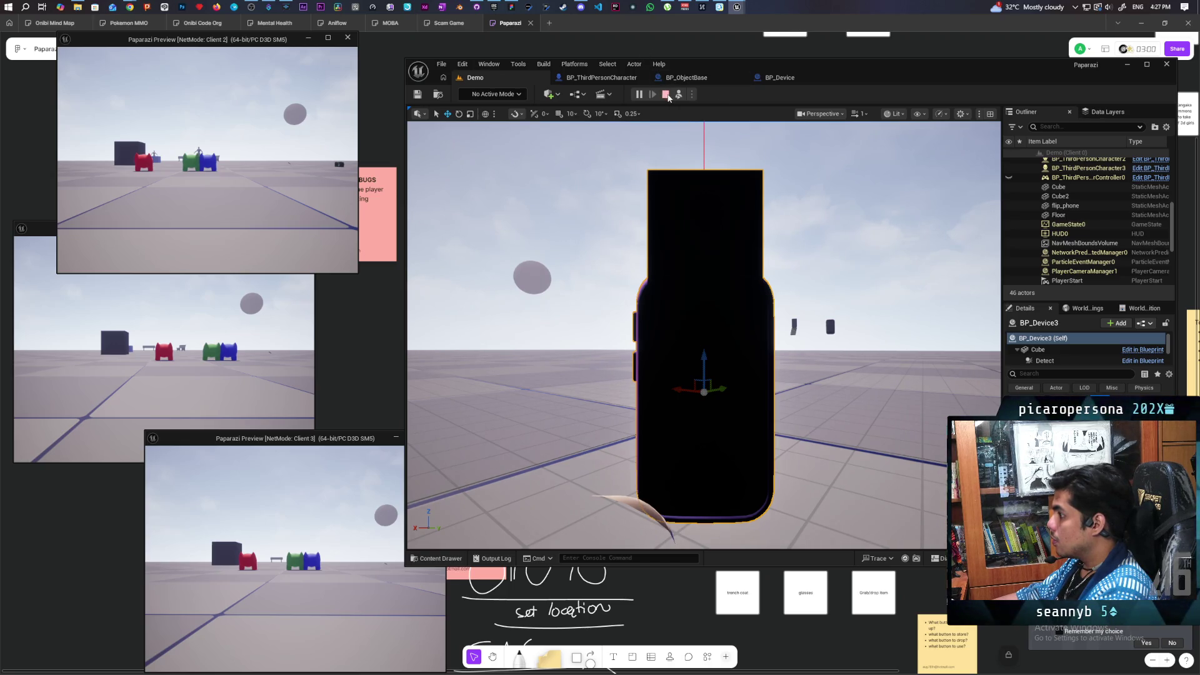
pyautogui.click(666, 95)
# Inspect BP_Device2 and BP_Device1 in the level, then launch another multiplayer session.
pyautogui.moveTo(771, 415)
pyautogui.mouseDown()
pyautogui.moveTo(700, 450)
pyautogui.moveTo(907, 461)
pyautogui.mouseUp()
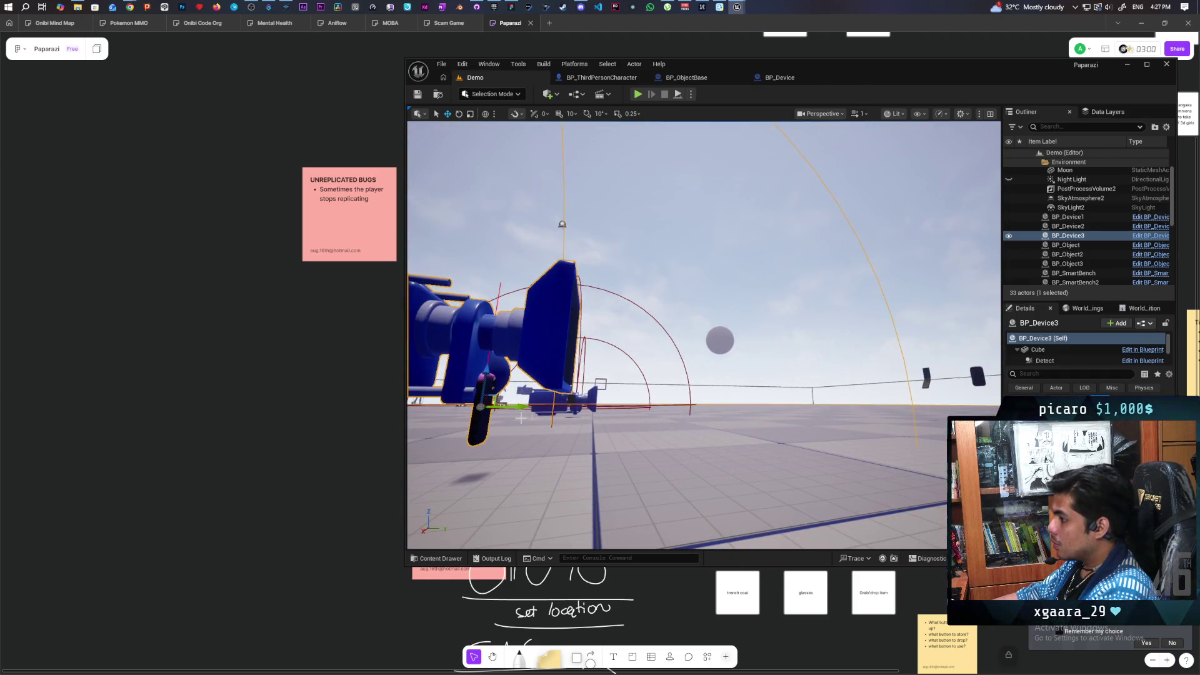
pyautogui.moveTo(506, 407); pyautogui.dragTo(541, 443)
pyautogui.click(591, 432)
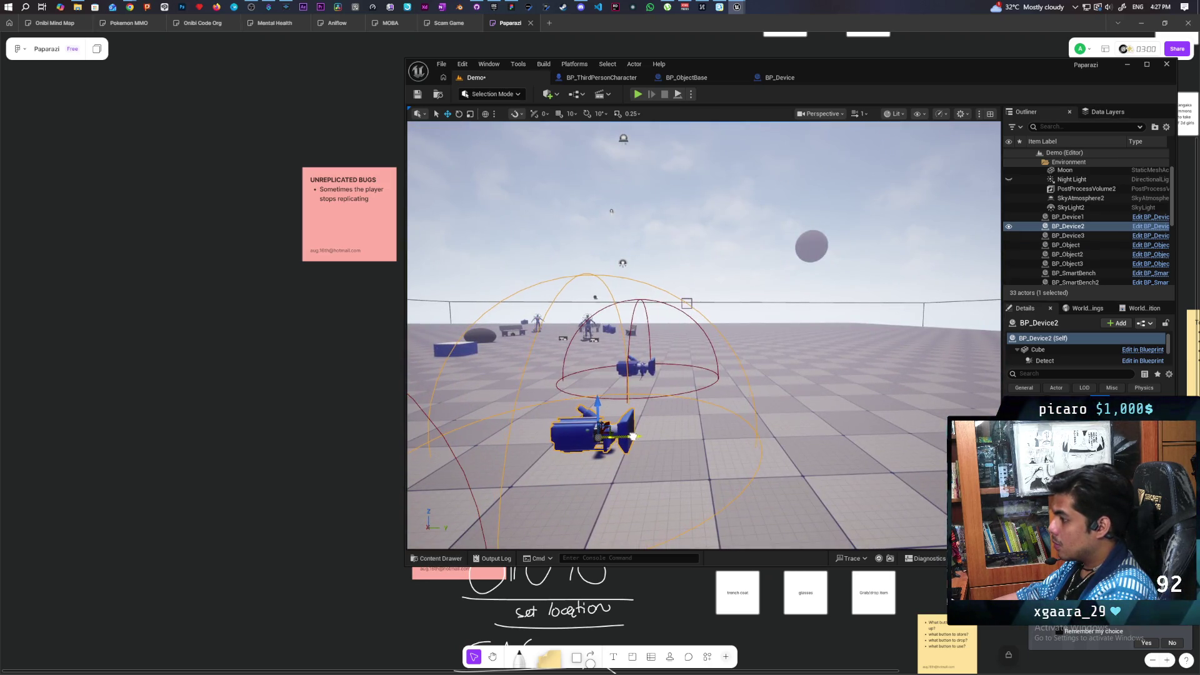
pyautogui.click(651, 370)
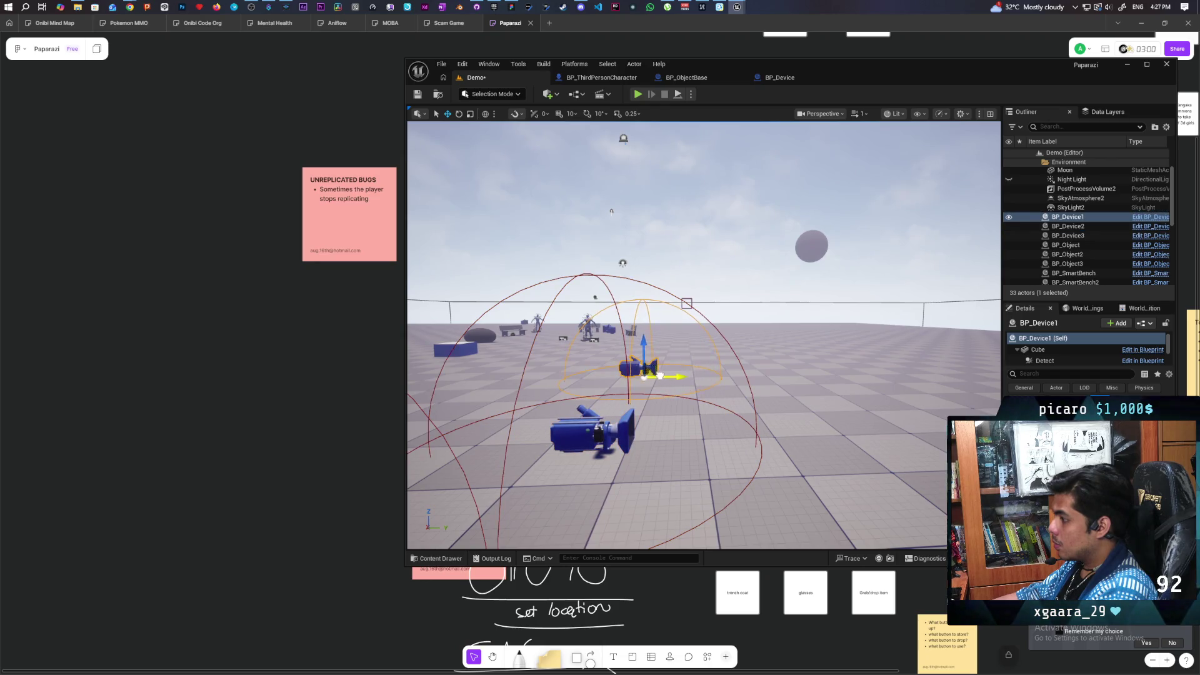
pyautogui.click(638, 94)
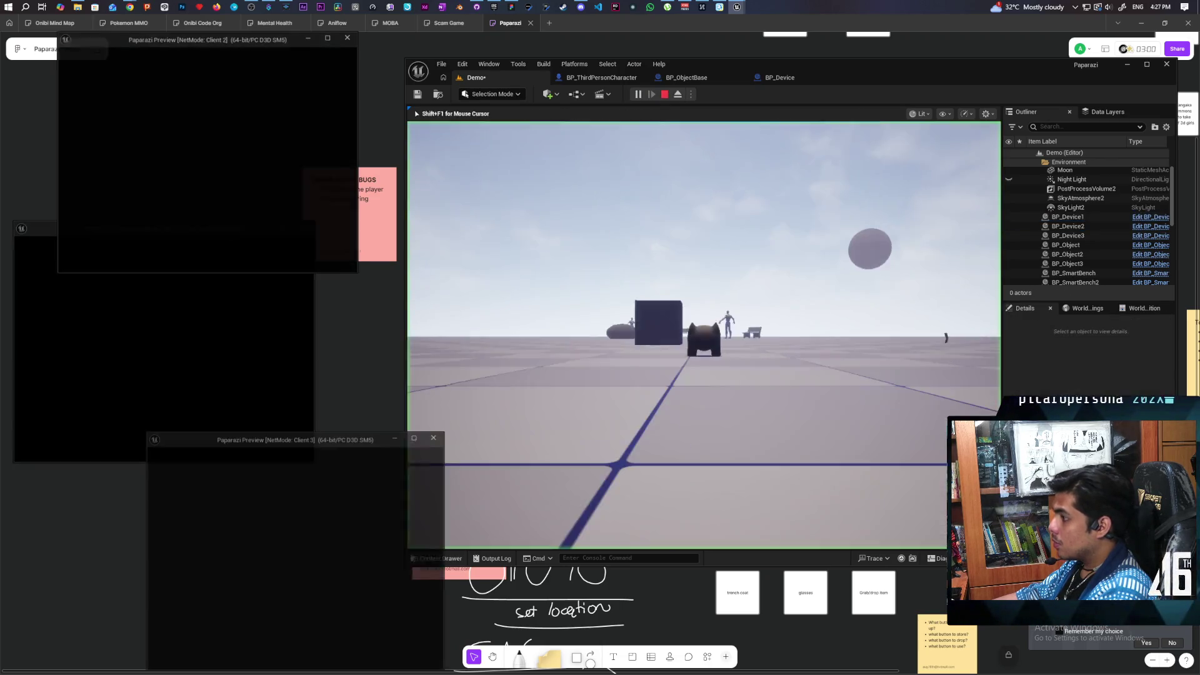
# Raise and lower the phone, then pick up, view and drop the teal flip phone.
pyautogui.click(459, 427)
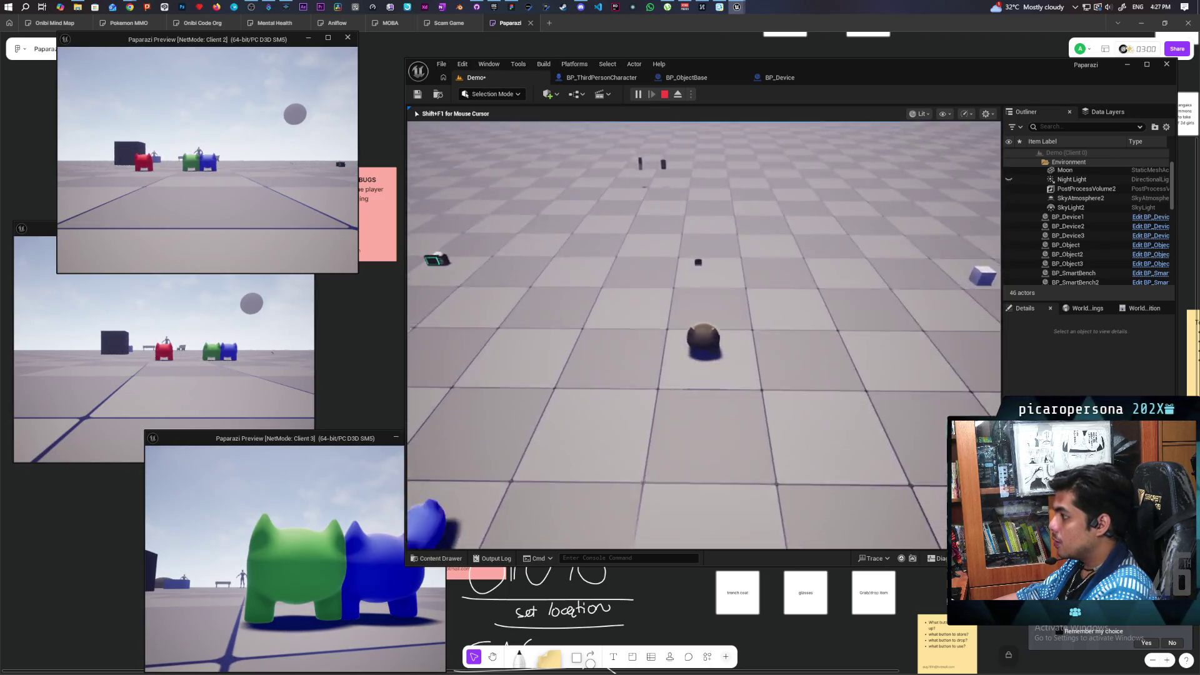
pyautogui.press('e')
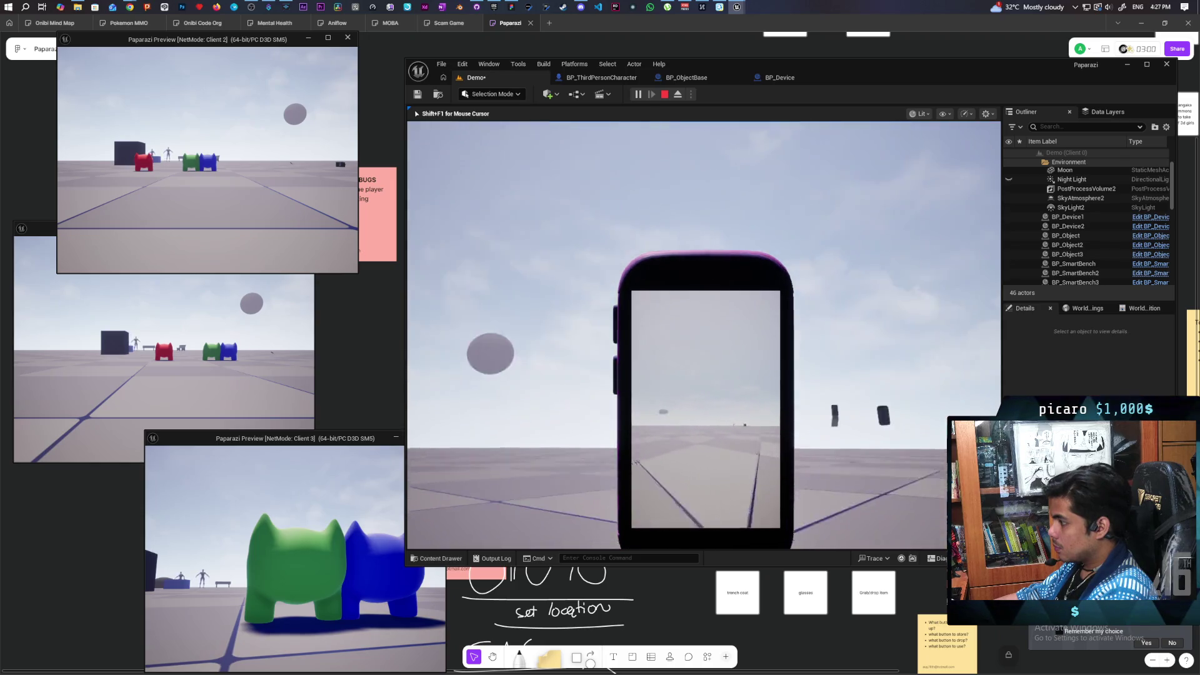
pyautogui.press('e')
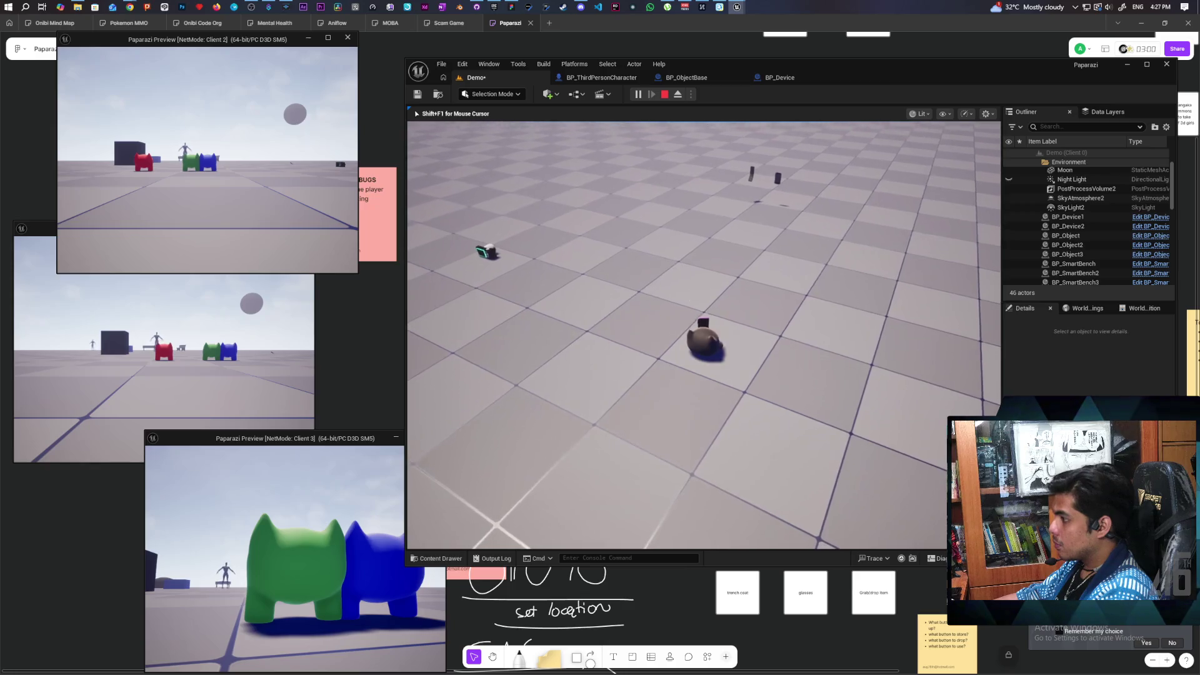
pyautogui.press('w')
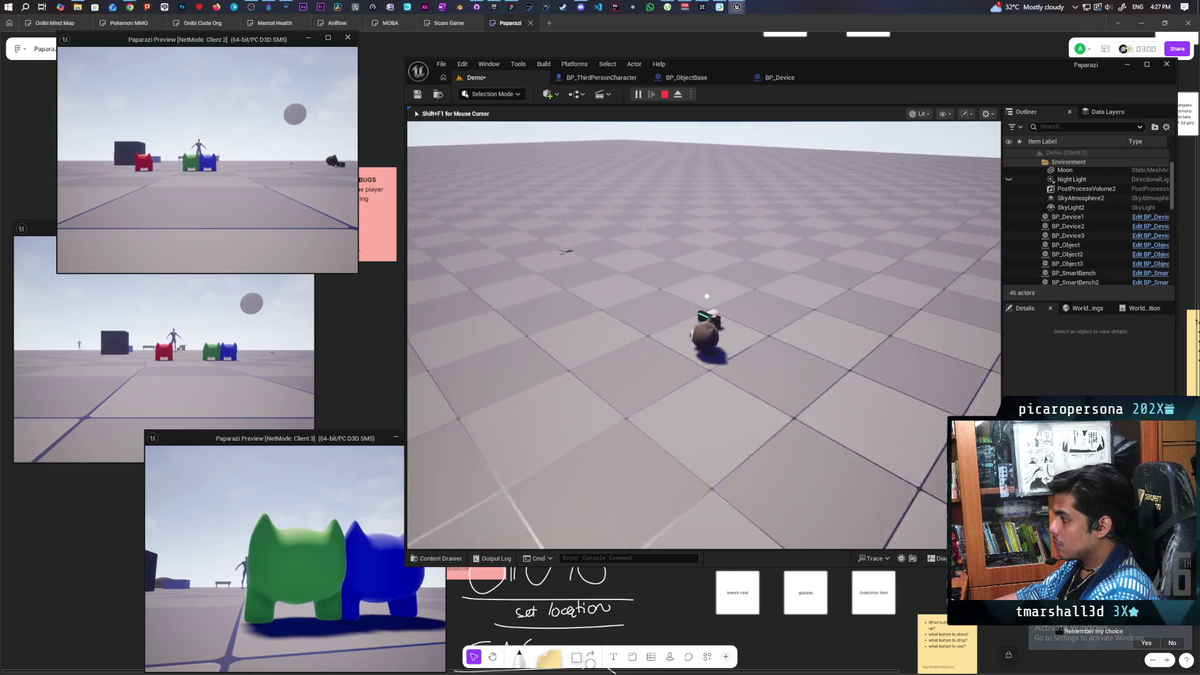
pyautogui.press('e')
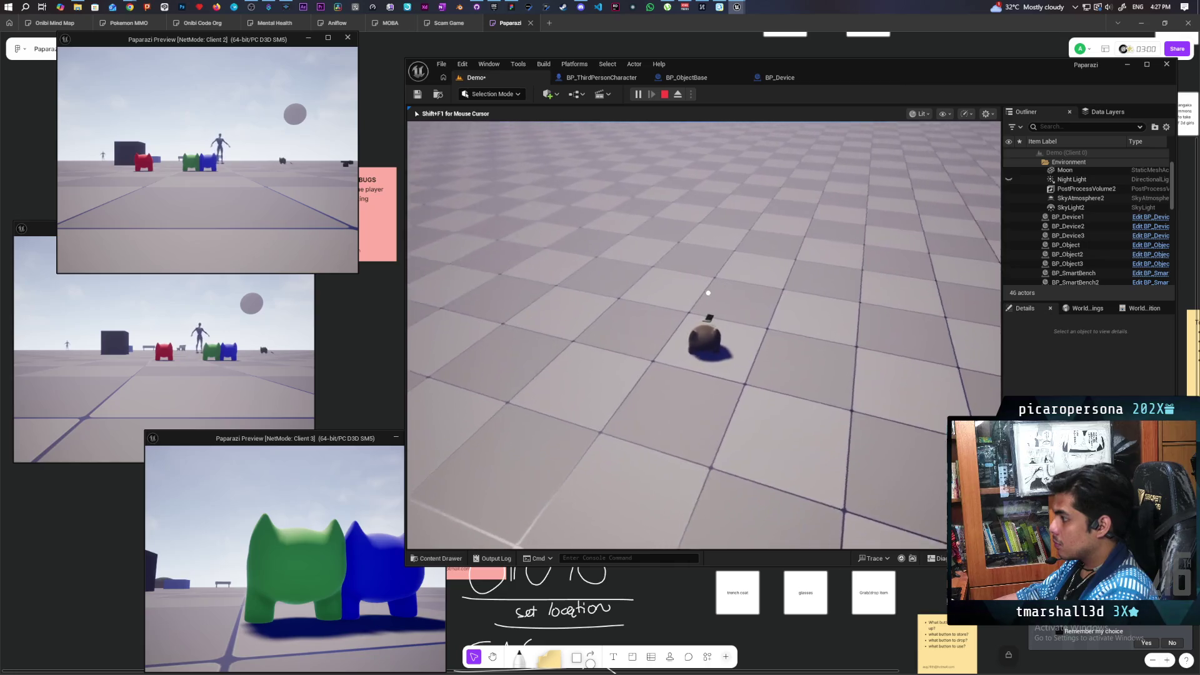
pyautogui.press('e')
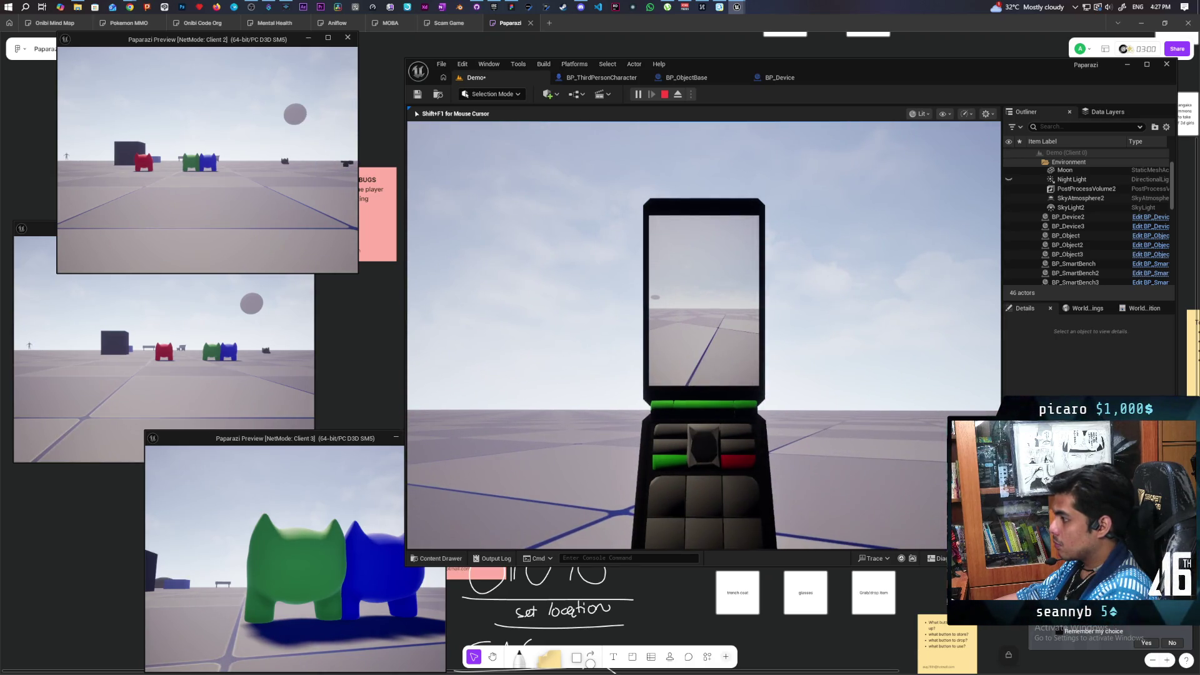
pyautogui.press('q')
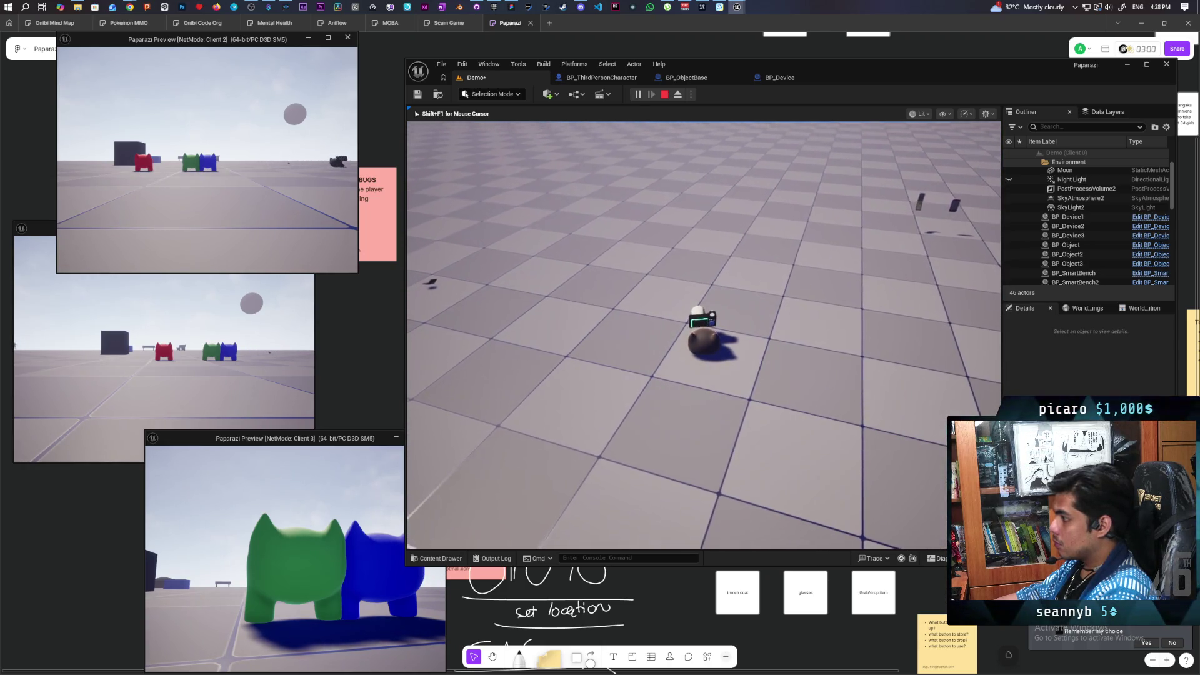
# Pick up and raise the camera device, drop it, and end the session.
pyautogui.press('e')
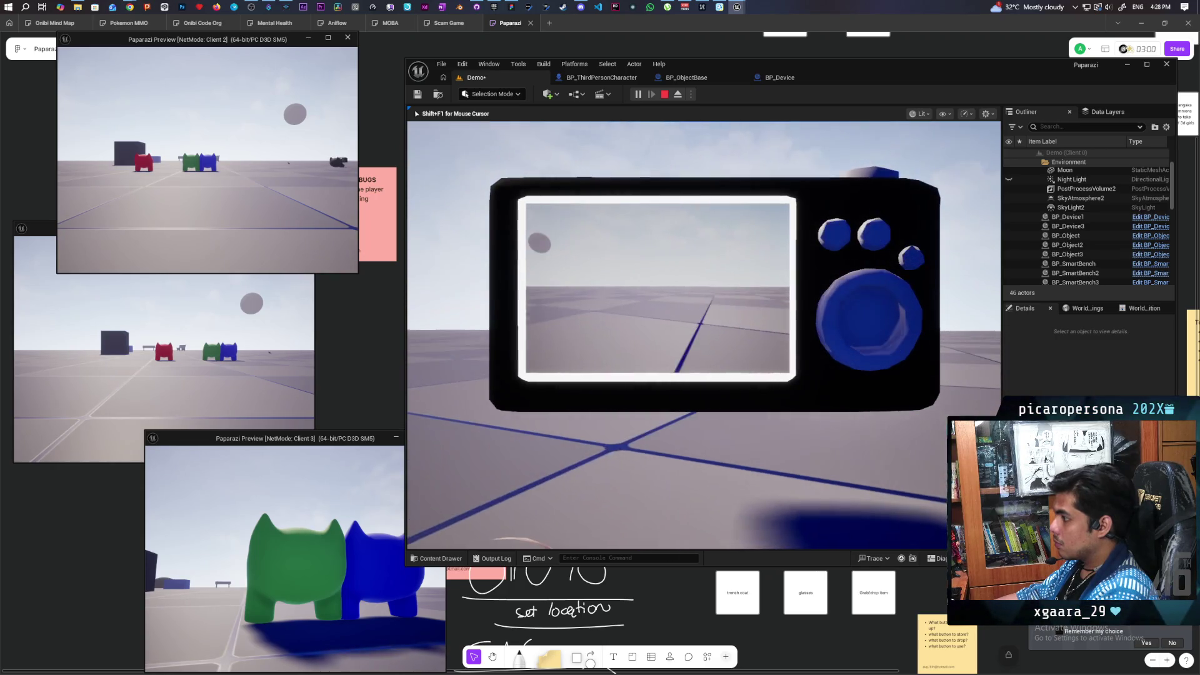
pyautogui.press('q')
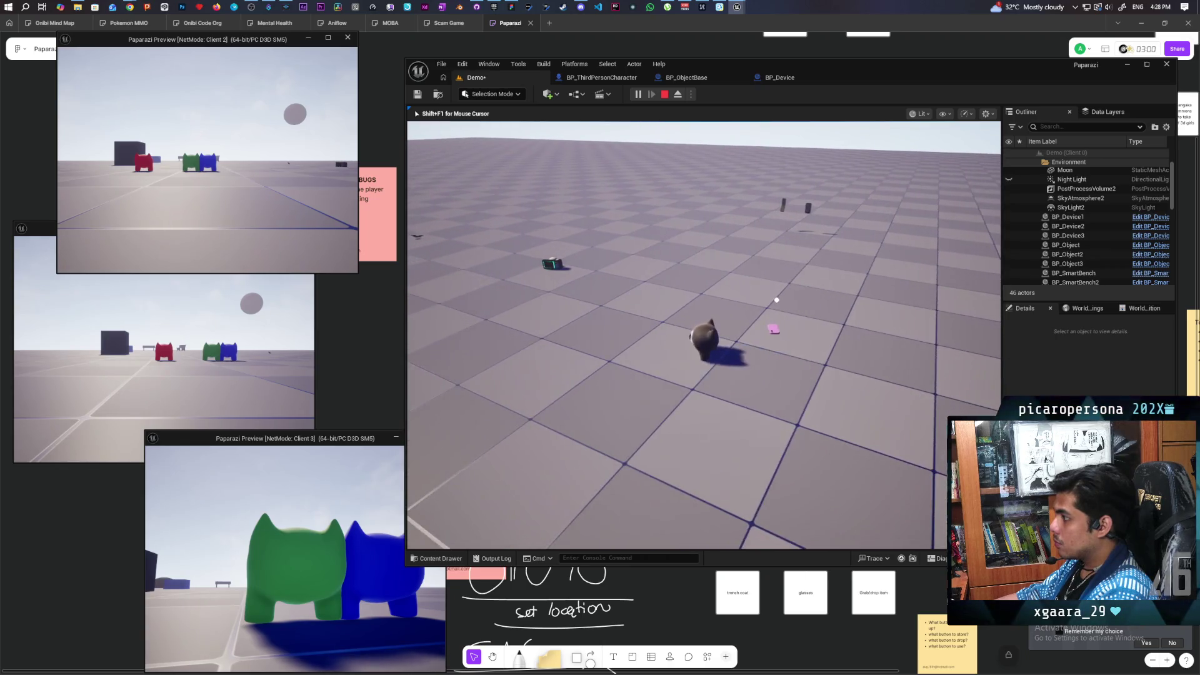
pyautogui.press('Escape')
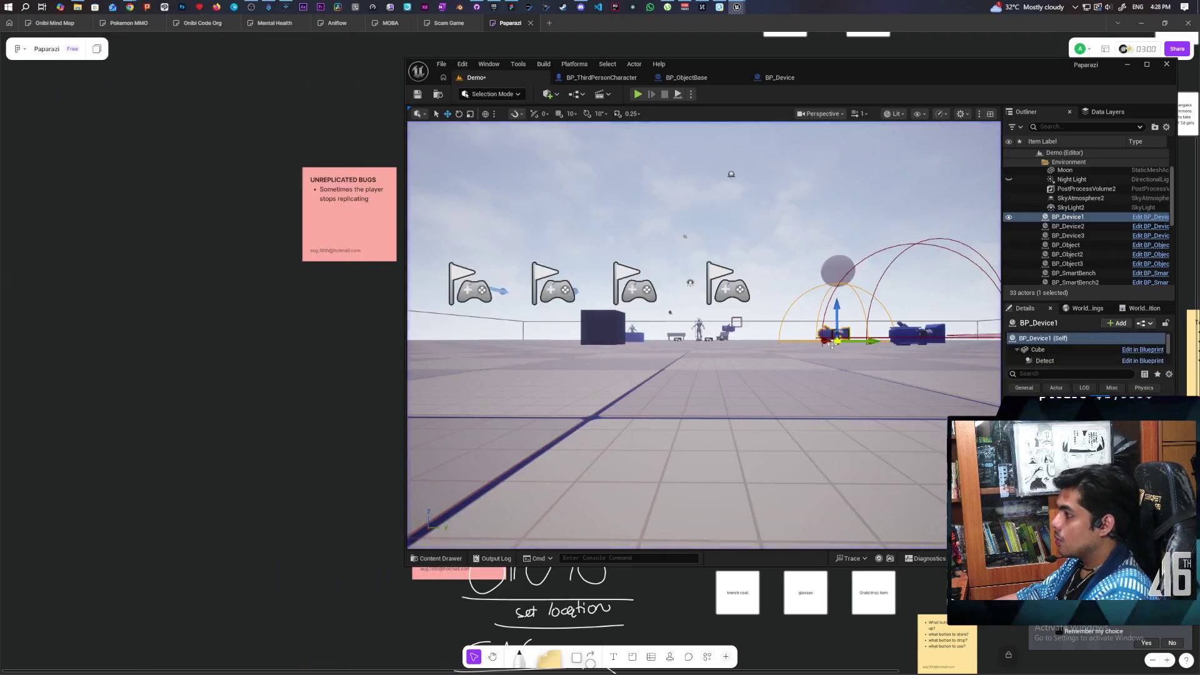
# Delete the SmartPhone and flip_phone meshes from the level.
pyautogui.moveTo(658, 350); pyautogui.dragTo(658, 368)
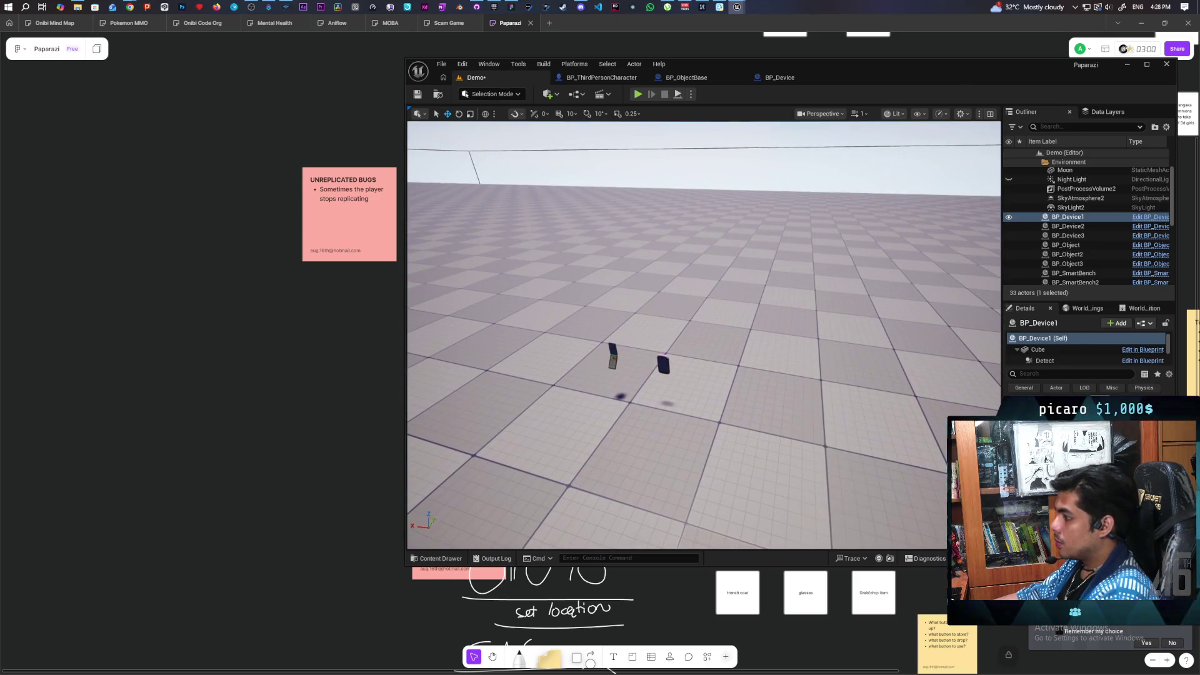
pyautogui.click(664, 364)
pyautogui.press('Delete')
pyautogui.click(612, 358)
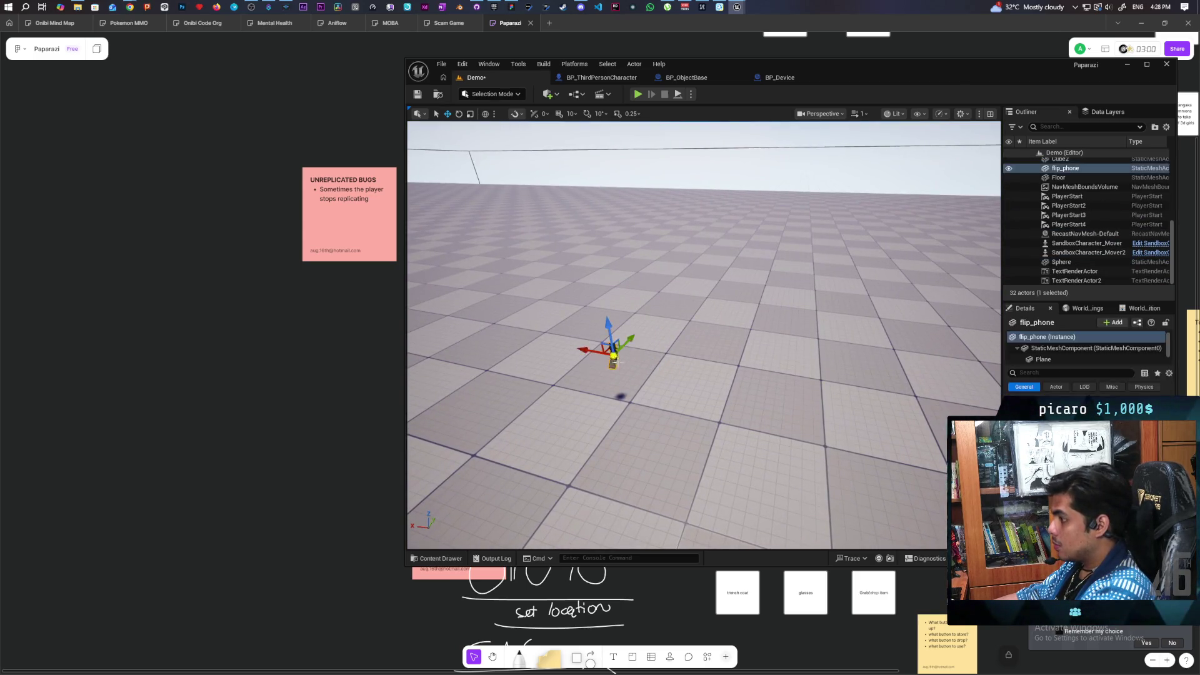
pyautogui.press('Delete')
pyautogui.moveTo(613, 358); pyautogui.dragTo(606, 412)
# Save the Demo level and bring up GitHub Desktop showing the changed files.
pyautogui.hotkey('ctrl', 's')
pyautogui.click(477, 6)
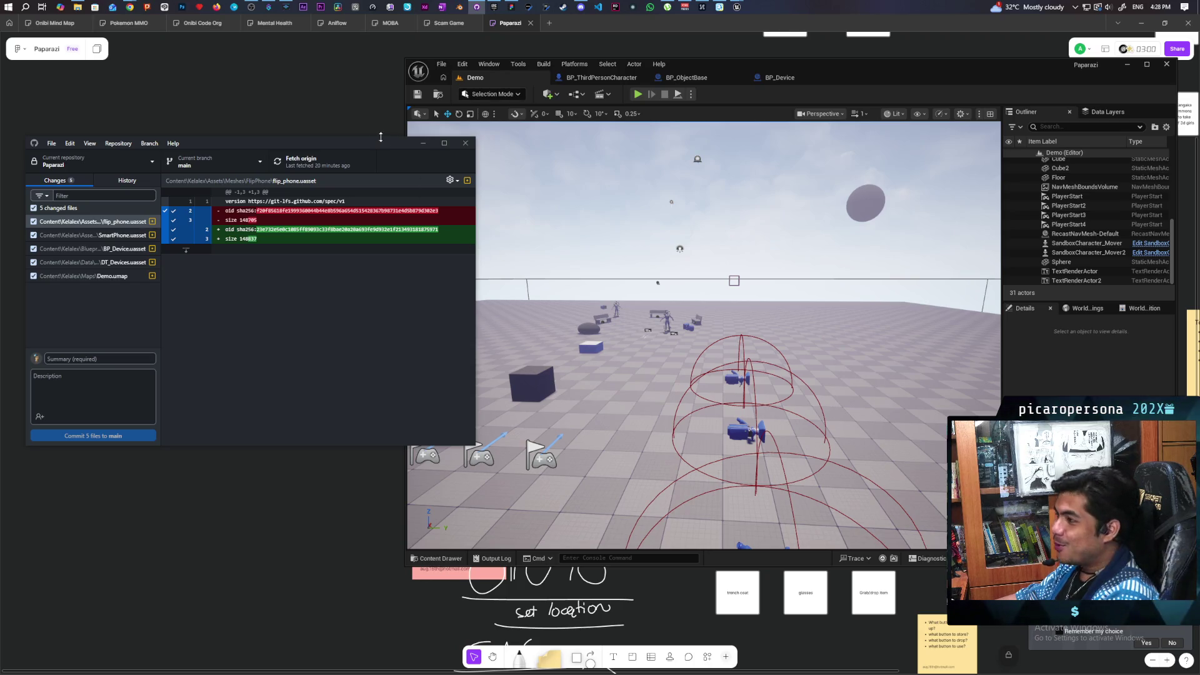
pyautogui.moveTo(367, 149)
pyautogui.mouseDown()
pyautogui.moveTo(489, 141)
pyautogui.moveTo(471, 145)
pyautogui.mouseUp()
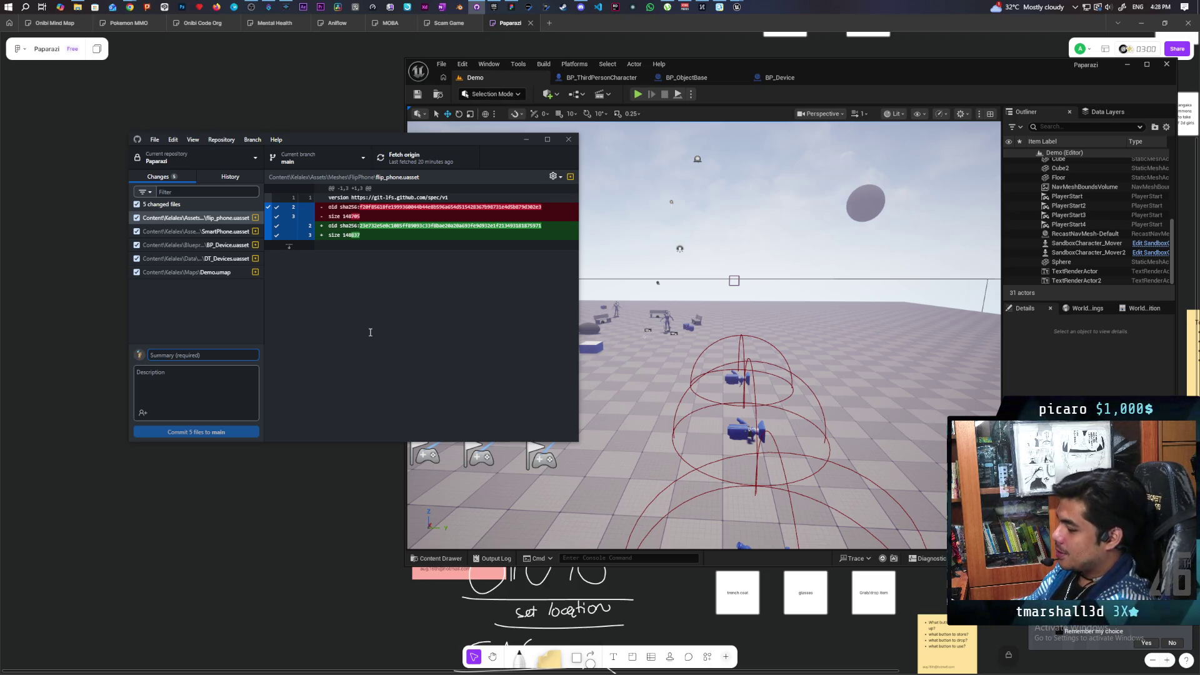
# Enter 'fixed screen transforms' as the summary and commit the 5 files to main.
pyautogui.write('fixed screen transforms')
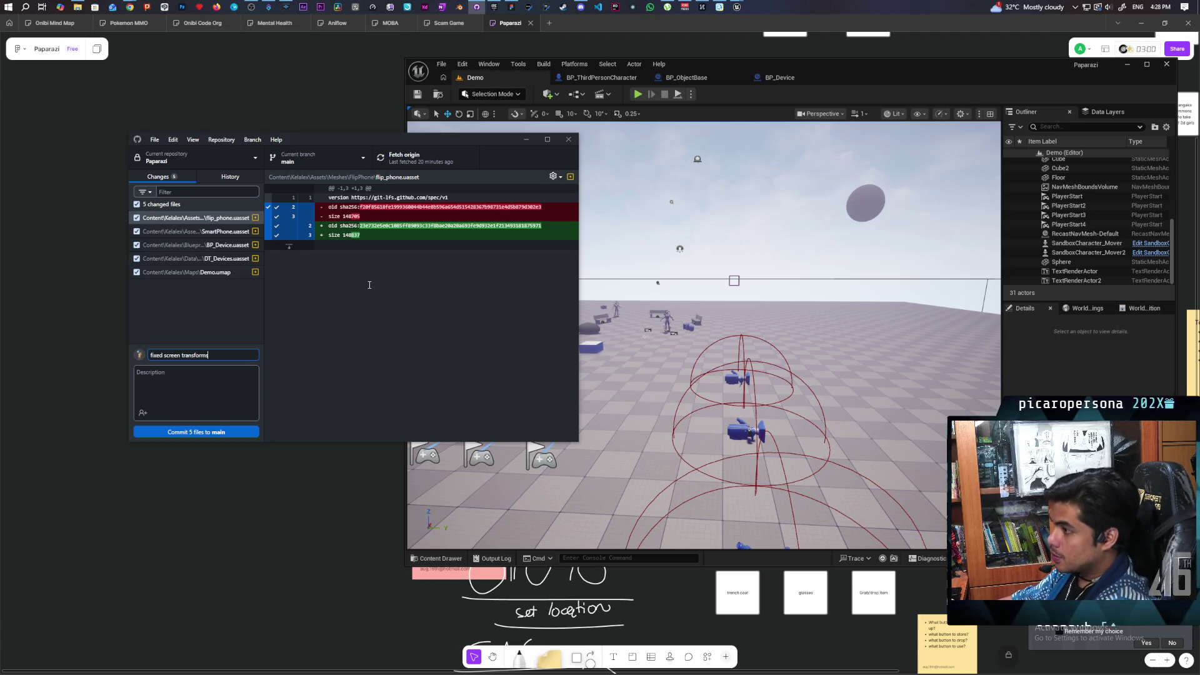
pyautogui.click(246, 431)
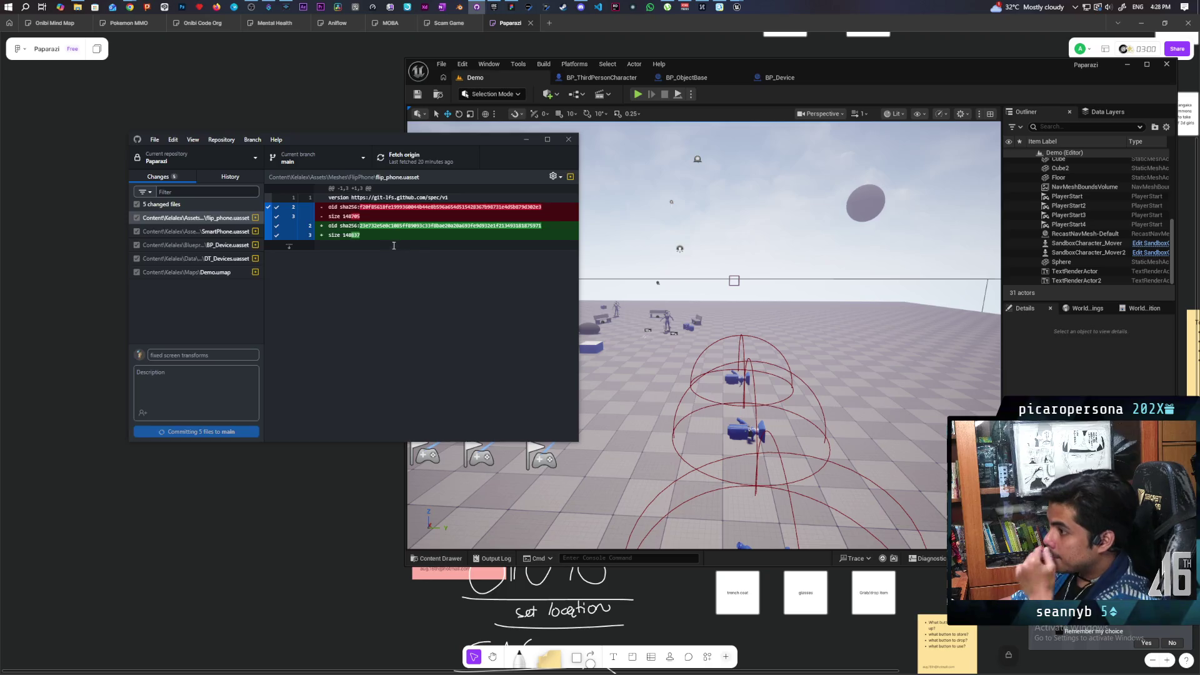
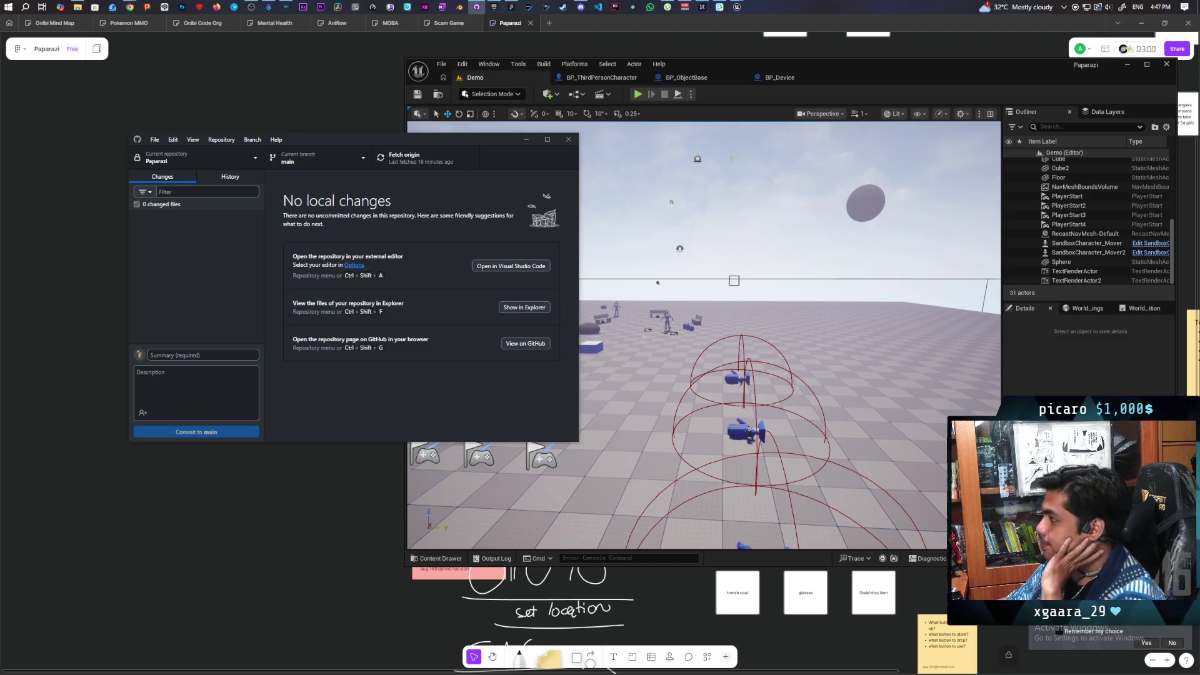
# Bring Unreal Editor to the front and launch a multiplayer play session of the Demo level.
pyautogui.click(854, 77)
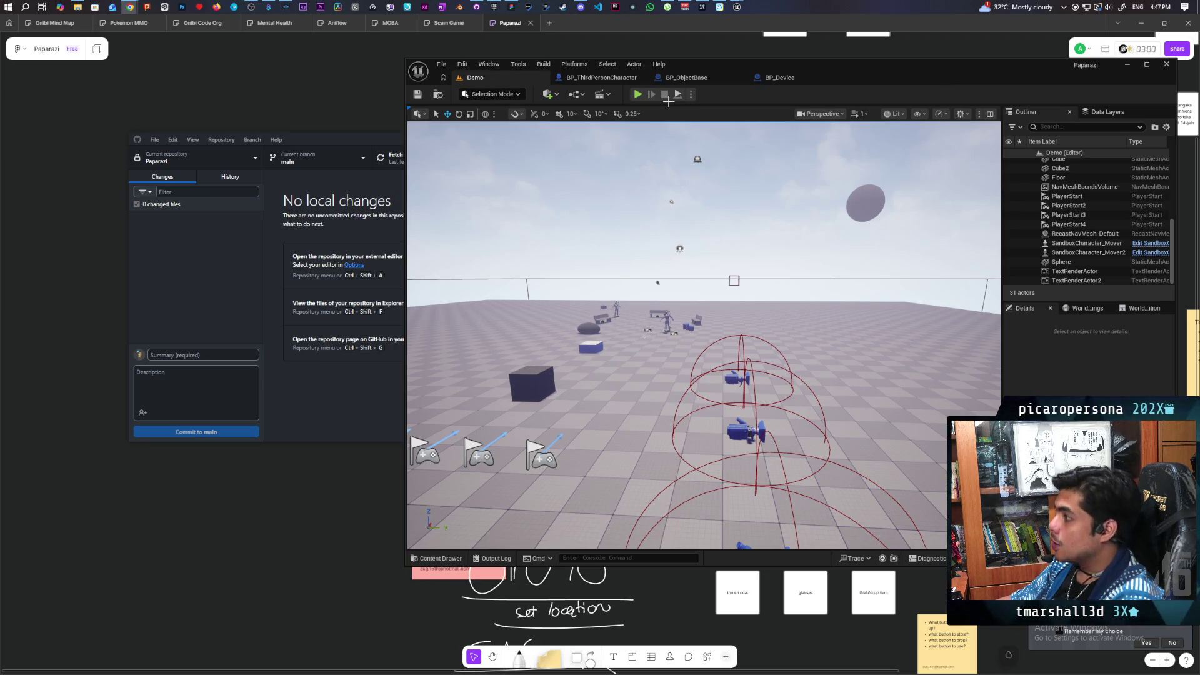
pyautogui.click(638, 95)
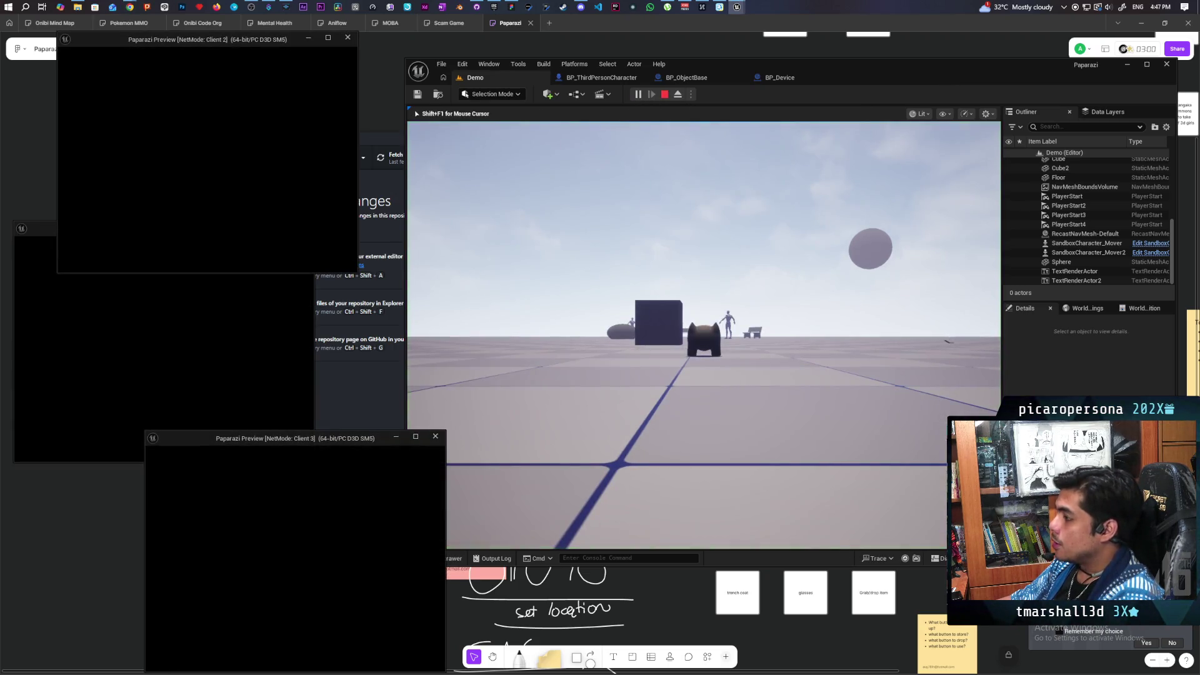
# In the running game, walk the character to the camera device and pick it up.
pyautogui.click(648, 415)
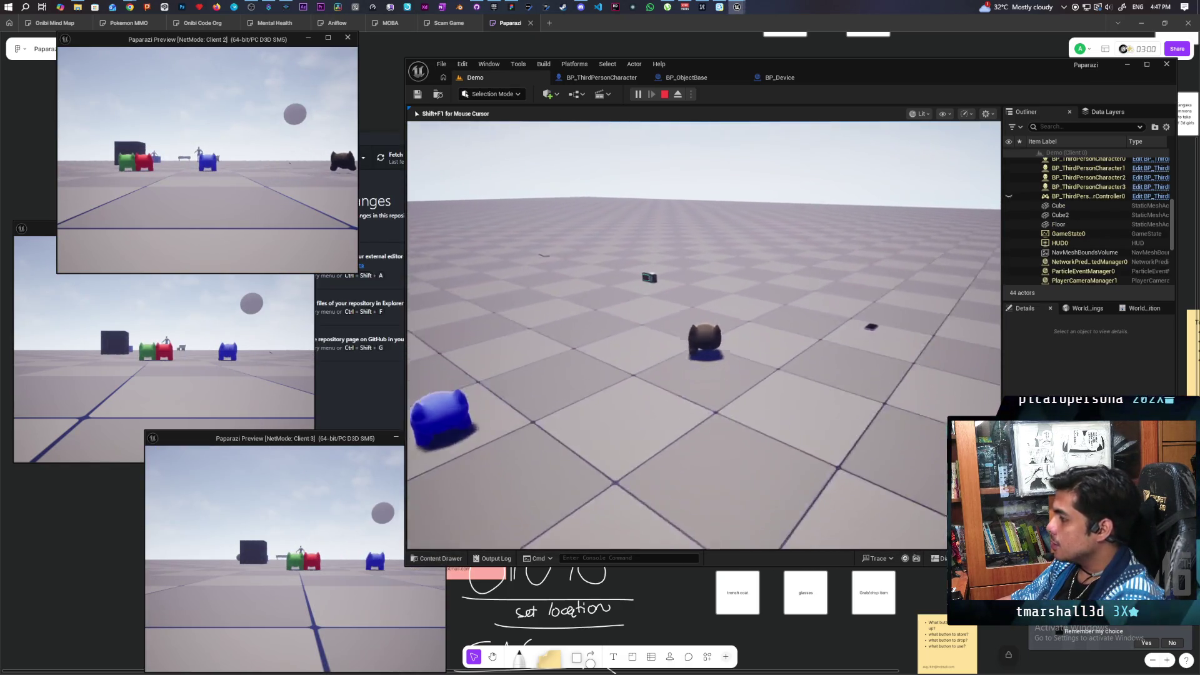
pyautogui.press('w')
pyautogui.press('f')
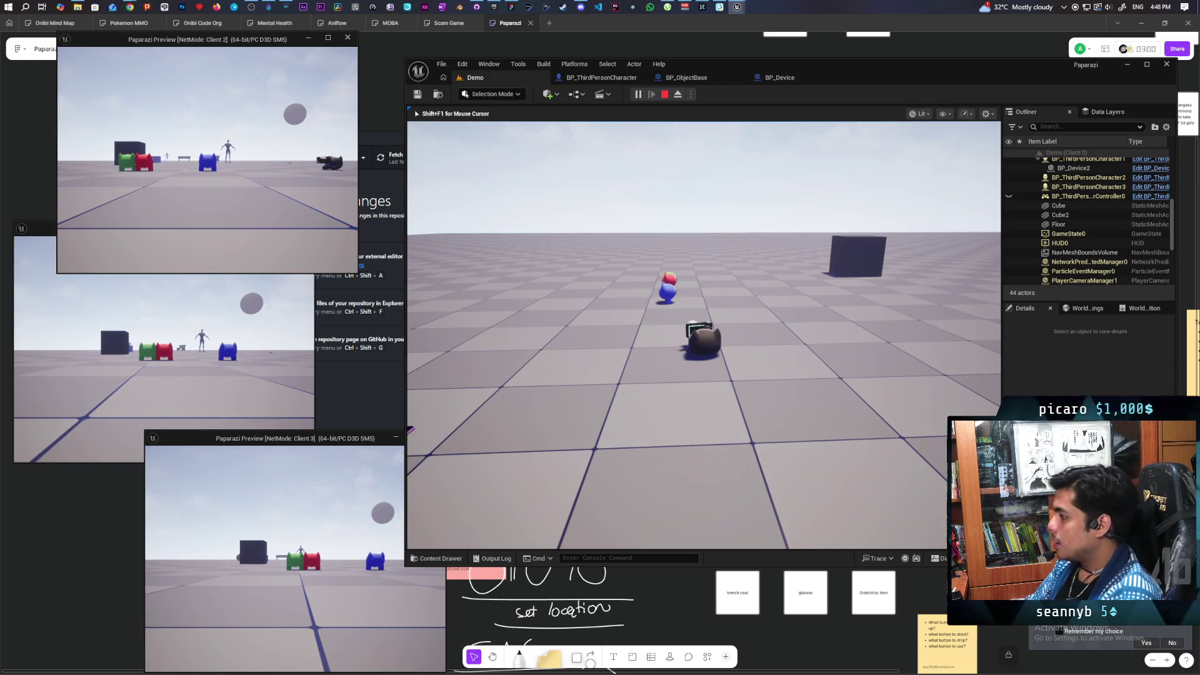
# Raise the handheld camera and take several photos, returning to the viewfinder between shots.
pyautogui.press('e')
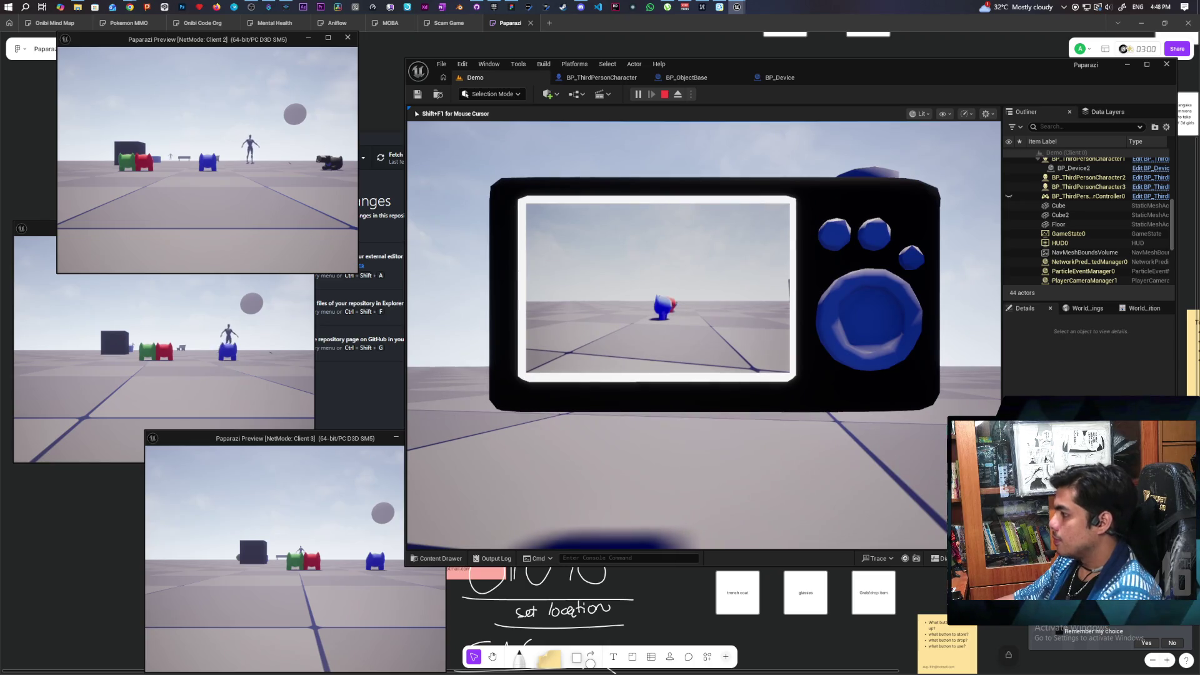
pyautogui.click(704, 335)
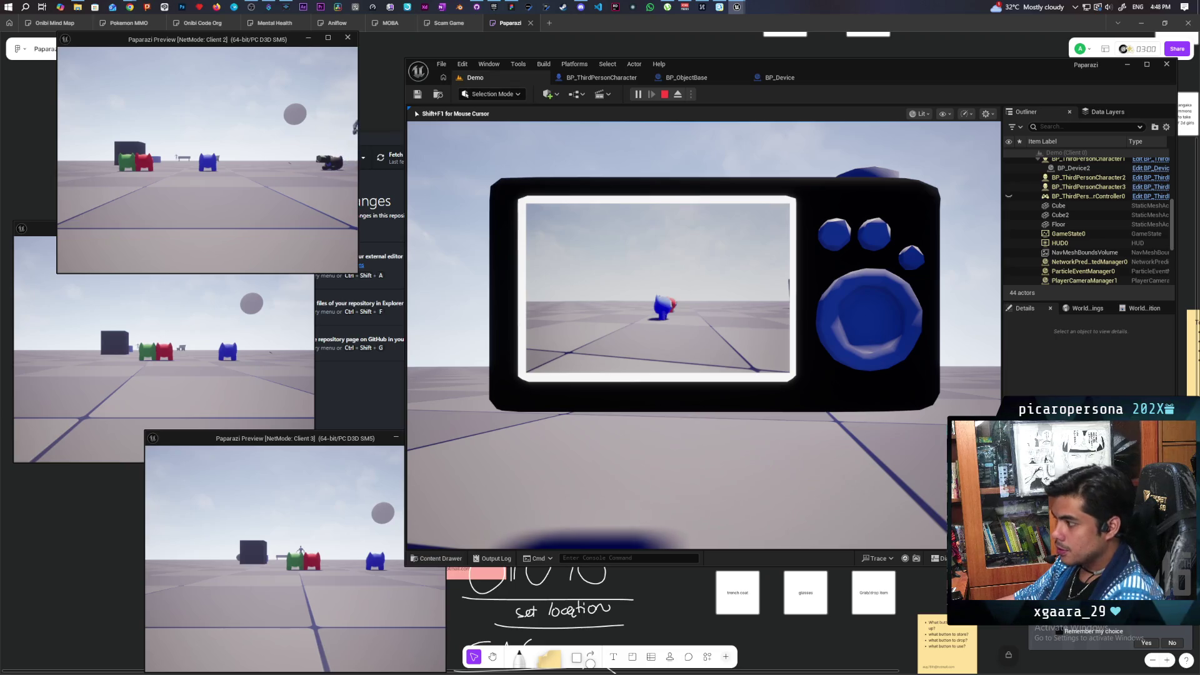
pyautogui.click(520, 466)
pyautogui.click(520, 466)
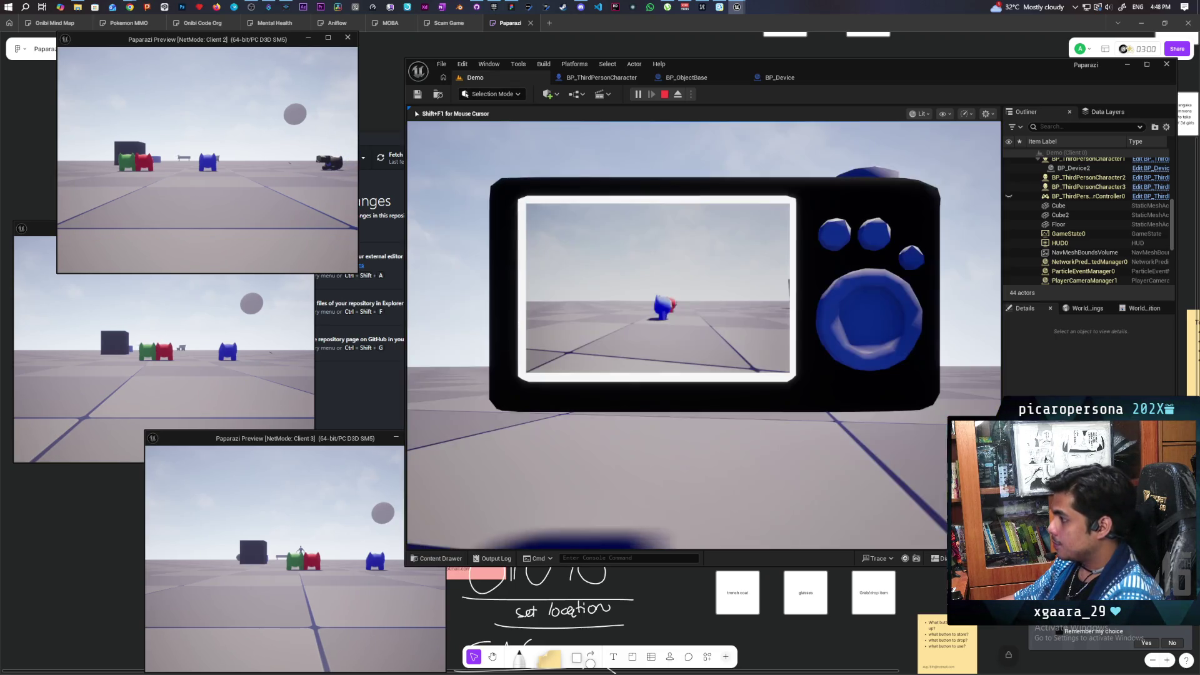
pyautogui.click(520, 467)
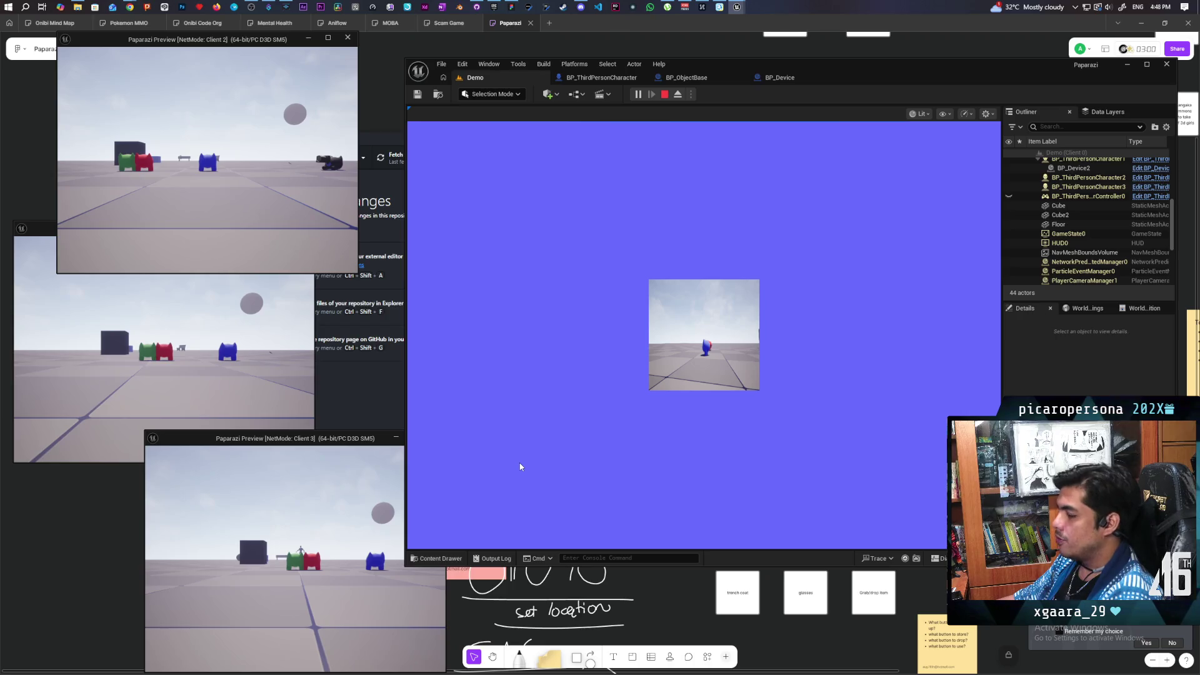
pyautogui.click(520, 466)
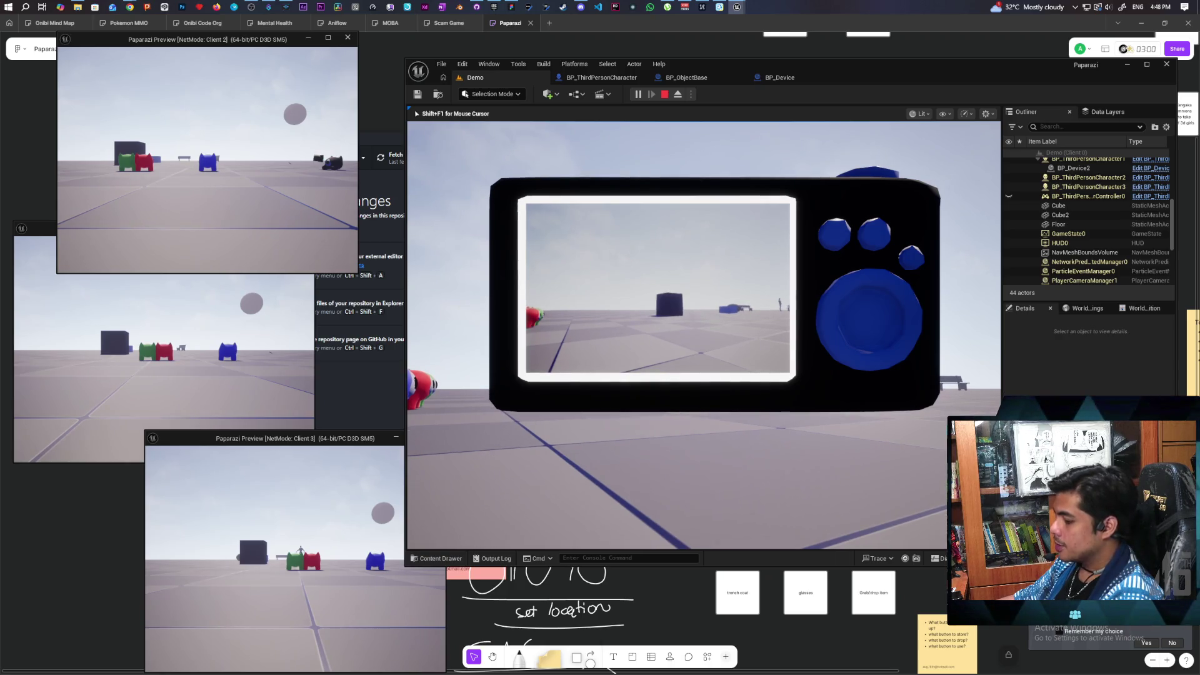
# Re-equip the camera, confirm both photos appear in the gallery, then stop PIE and switch to FigJam.
pyautogui.press('e')
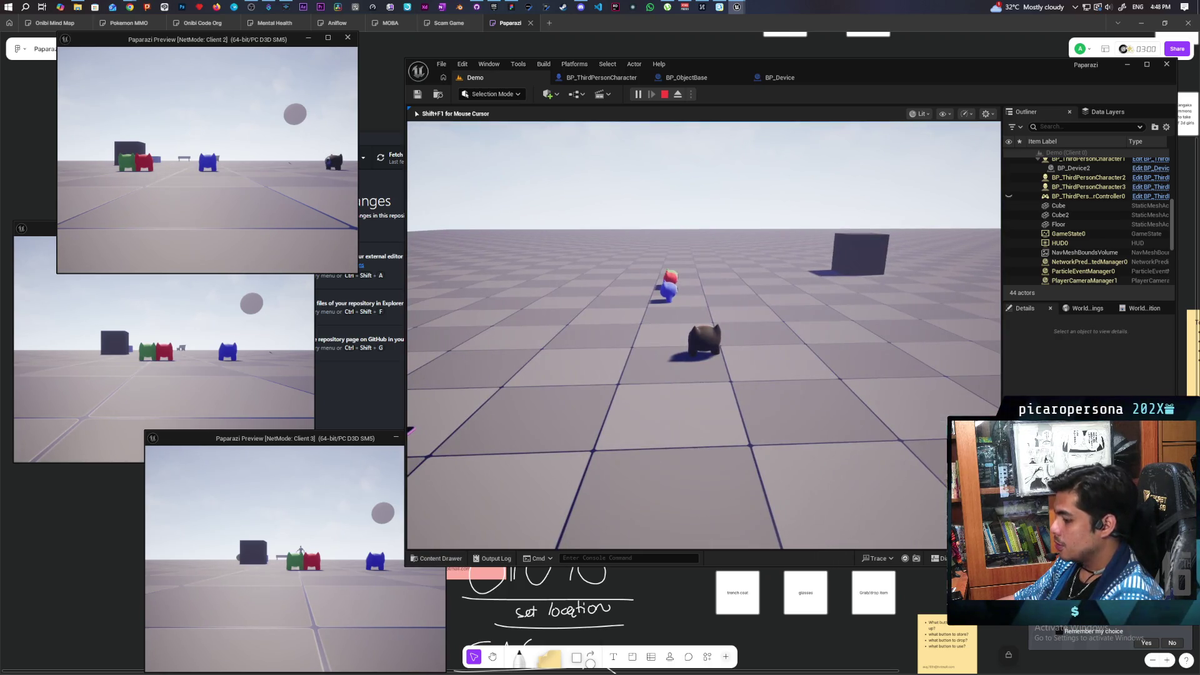
pyautogui.press('e')
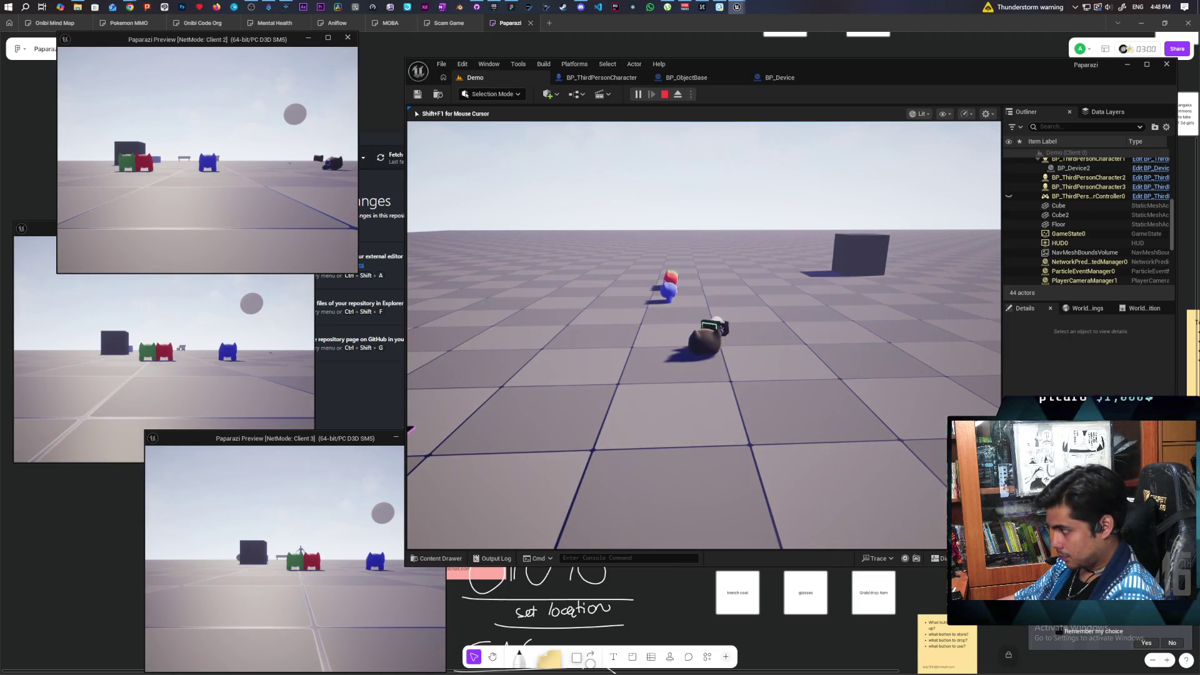
pyautogui.press('e')
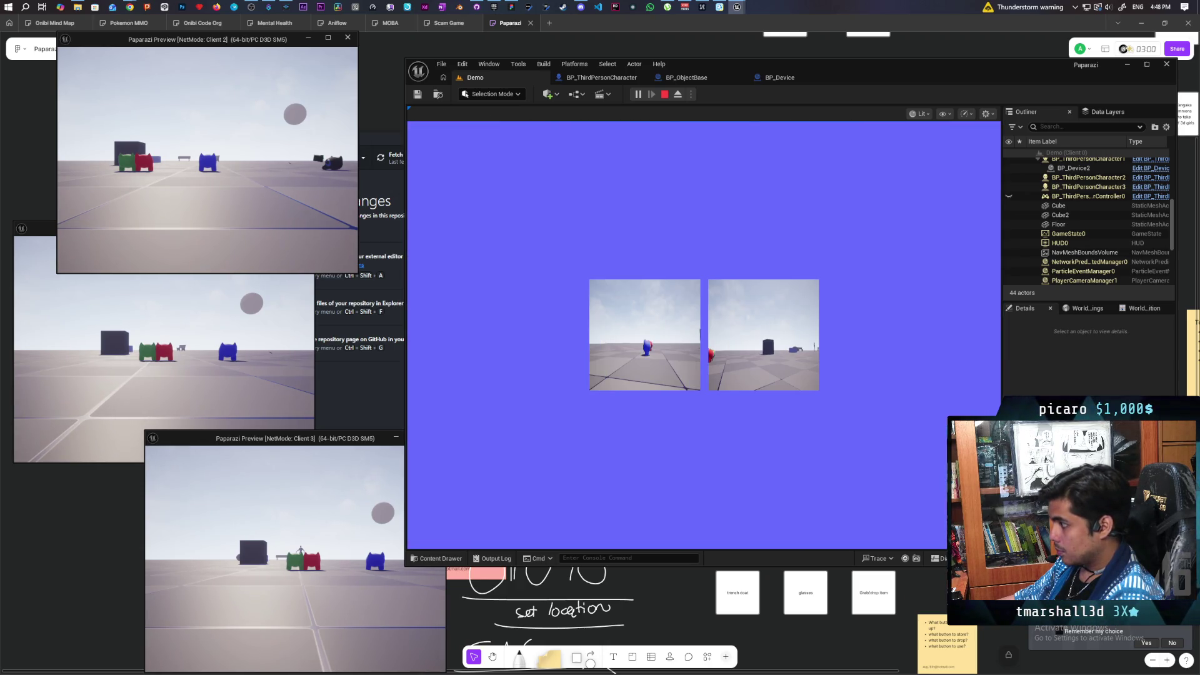
pyautogui.press('e')
pyautogui.press('e')
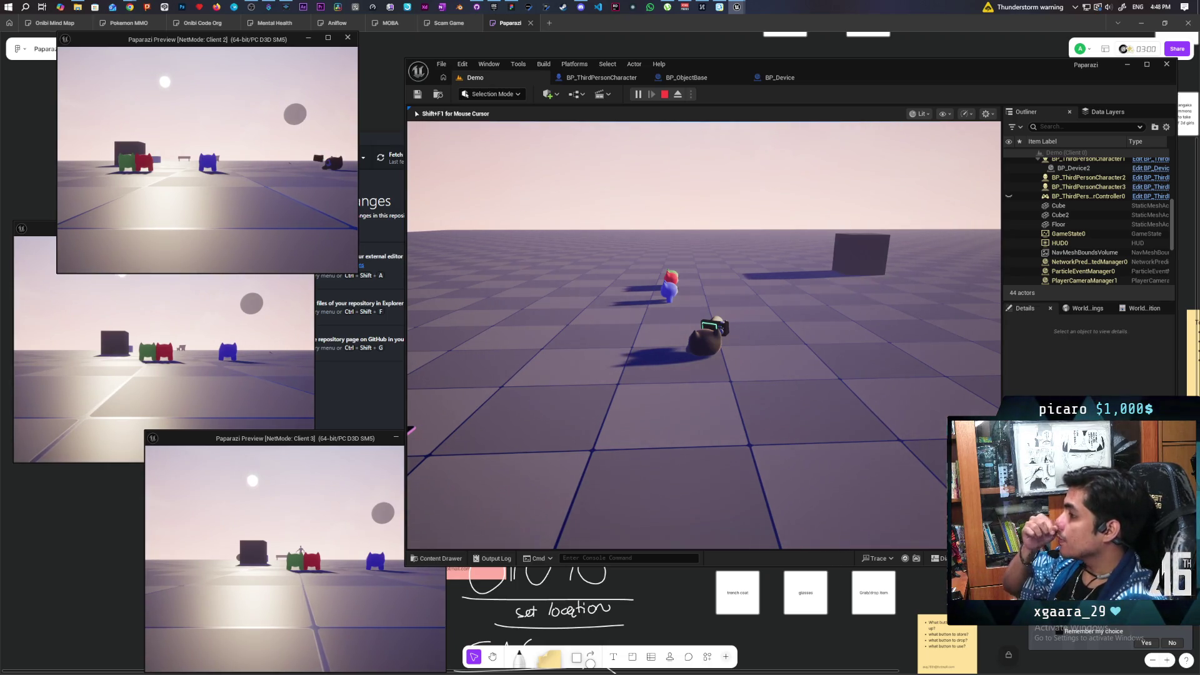
pyautogui.press('Escape')
pyautogui.hotkey('alt', 'Tab')
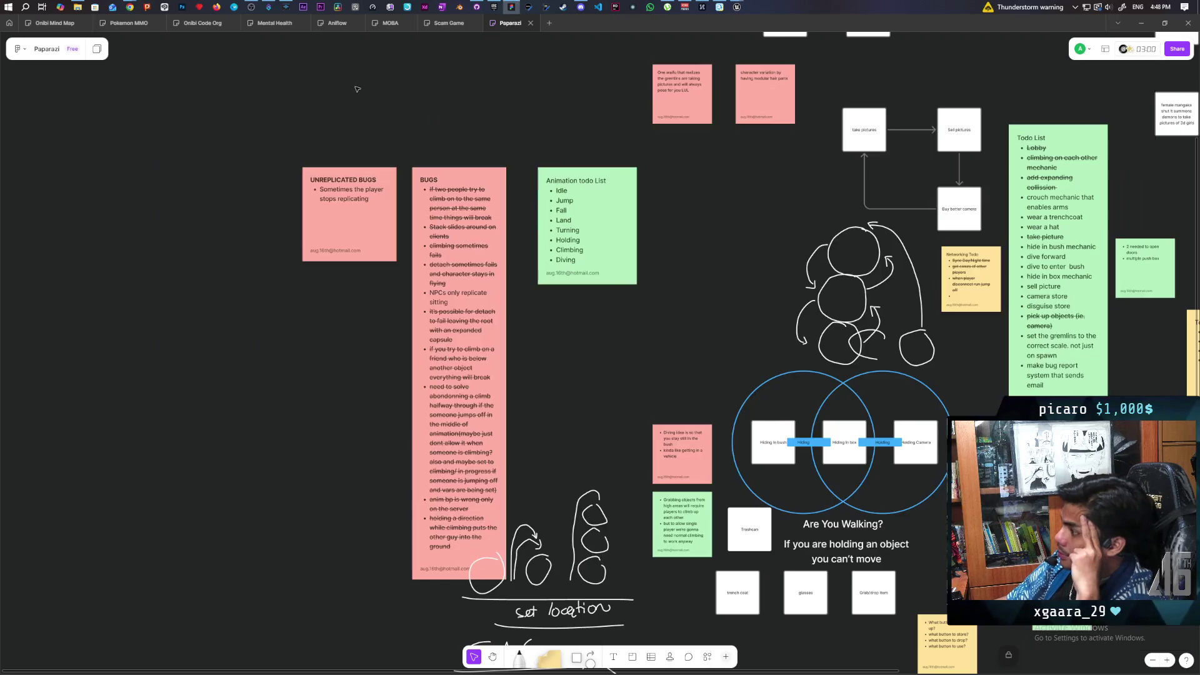
# Pan and zoom the FigJam board onto the Todo List sticky note.
pyautogui.scroll(-1, 743, 284)
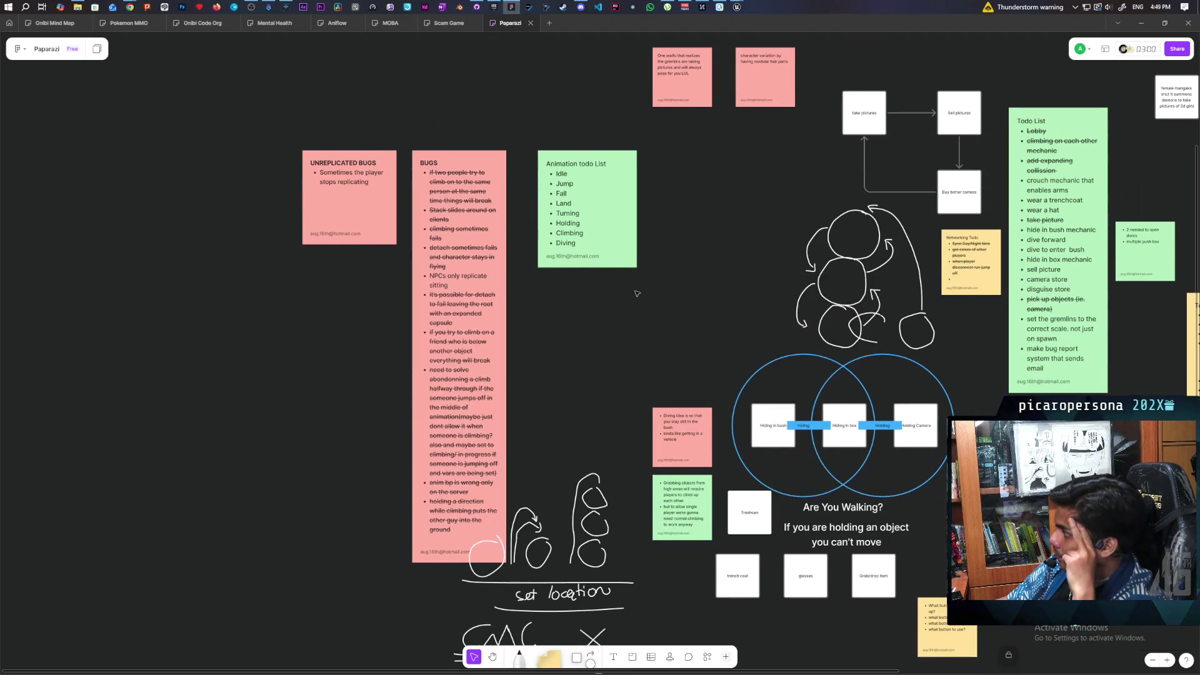
pyautogui.hscroll(5, 637, 290)
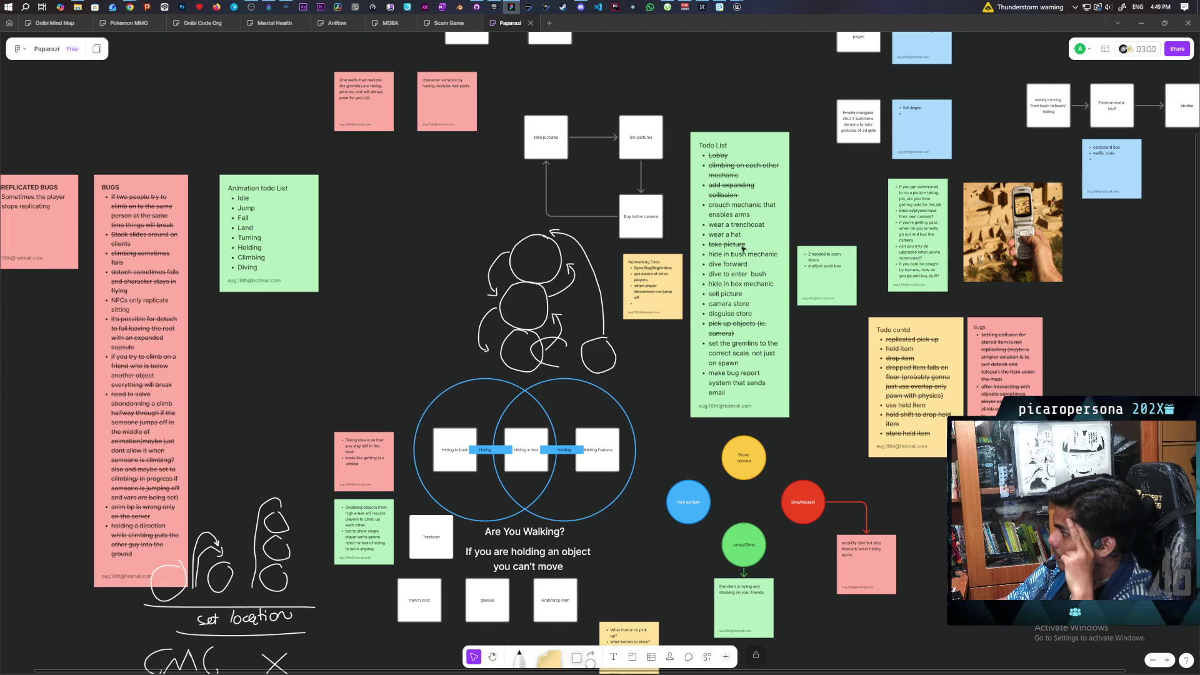
pyautogui.scroll(2, 763, 206)
pyautogui.scroll(3, 764, 209)
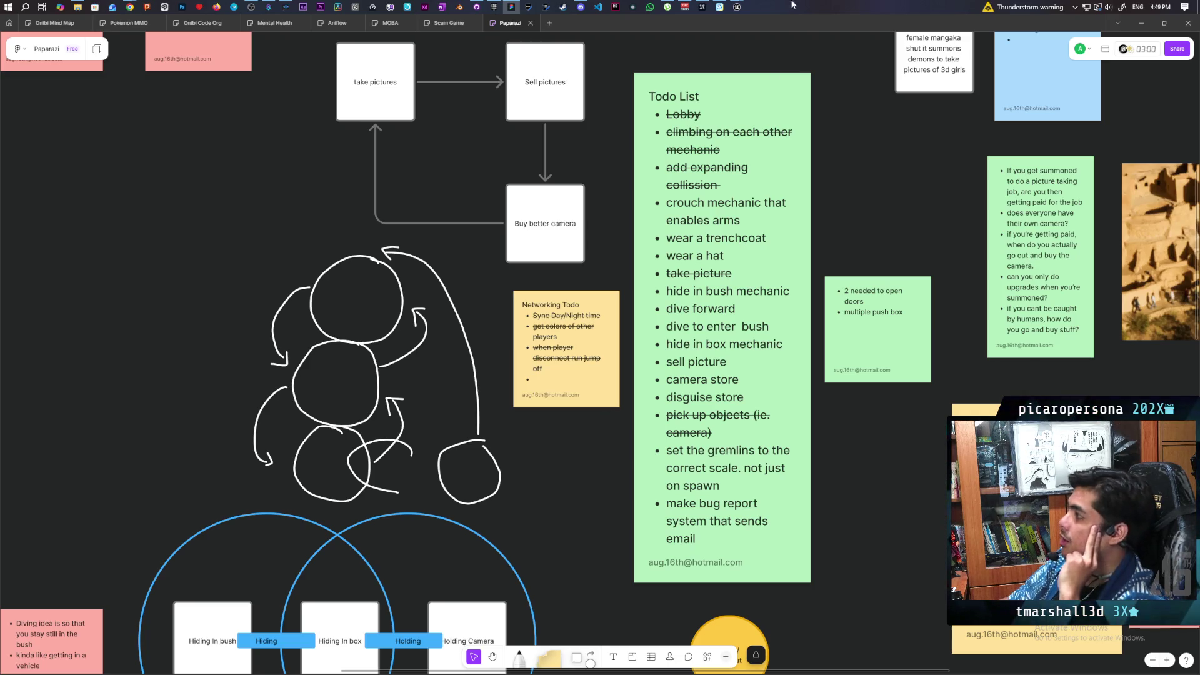
pyautogui.moveTo(739, 6)
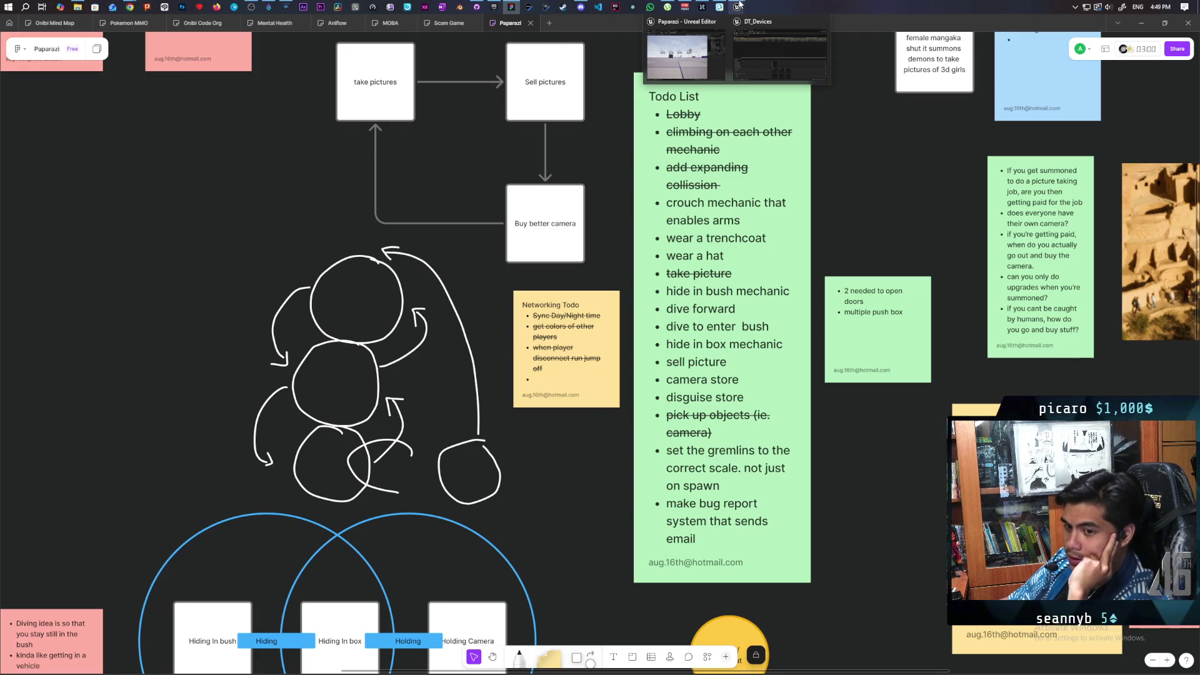
# Return to the Paparazi Unreal Editor and start a fresh multiplayer play session of the Demo level.
pyautogui.click(691, 70)
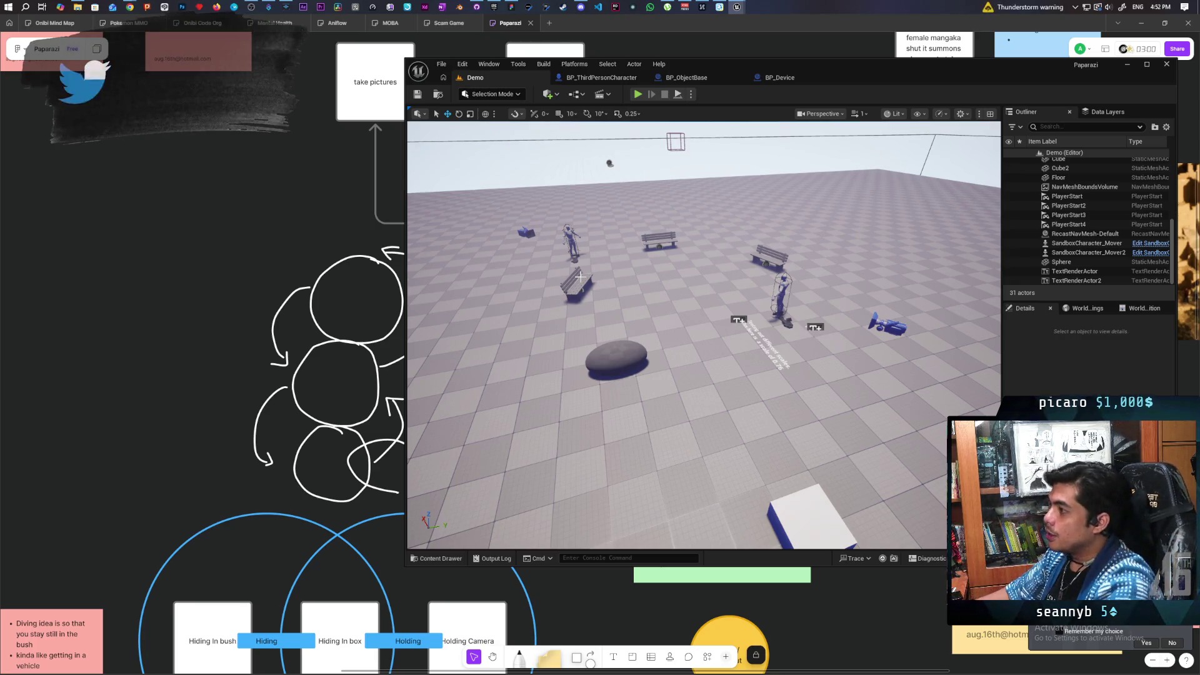
pyautogui.click(638, 94)
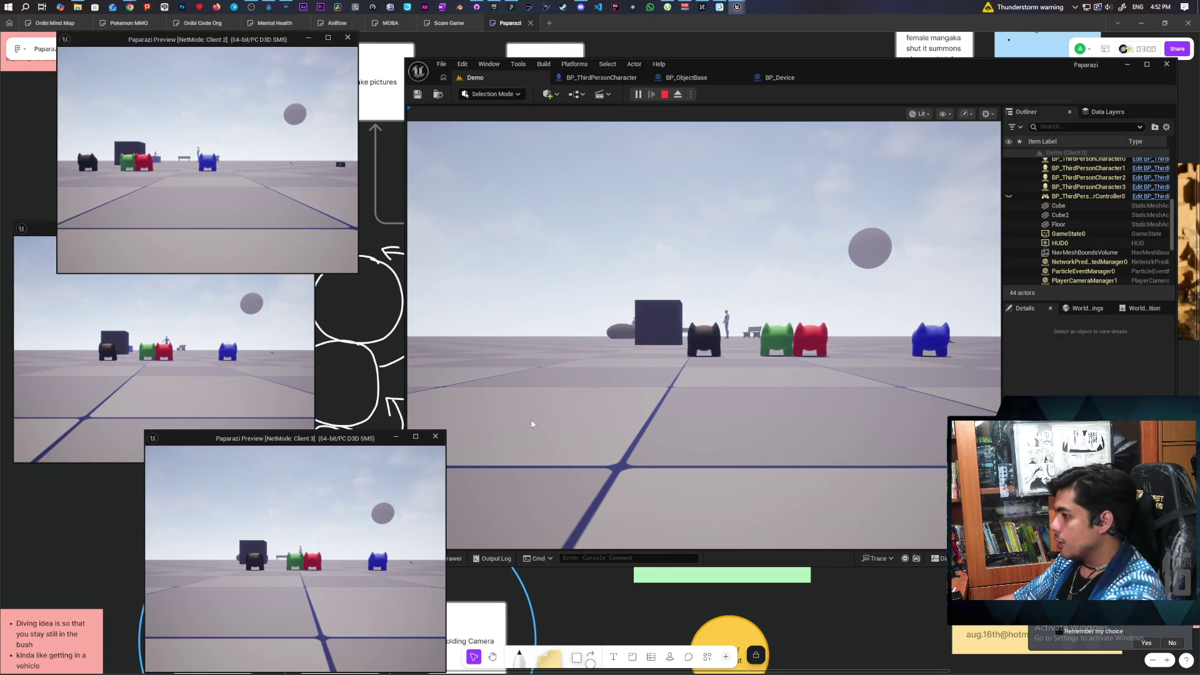
# Walk the character up to the camera device until the F Item prompt appears, then stop PIE.
pyautogui.click(519, 427)
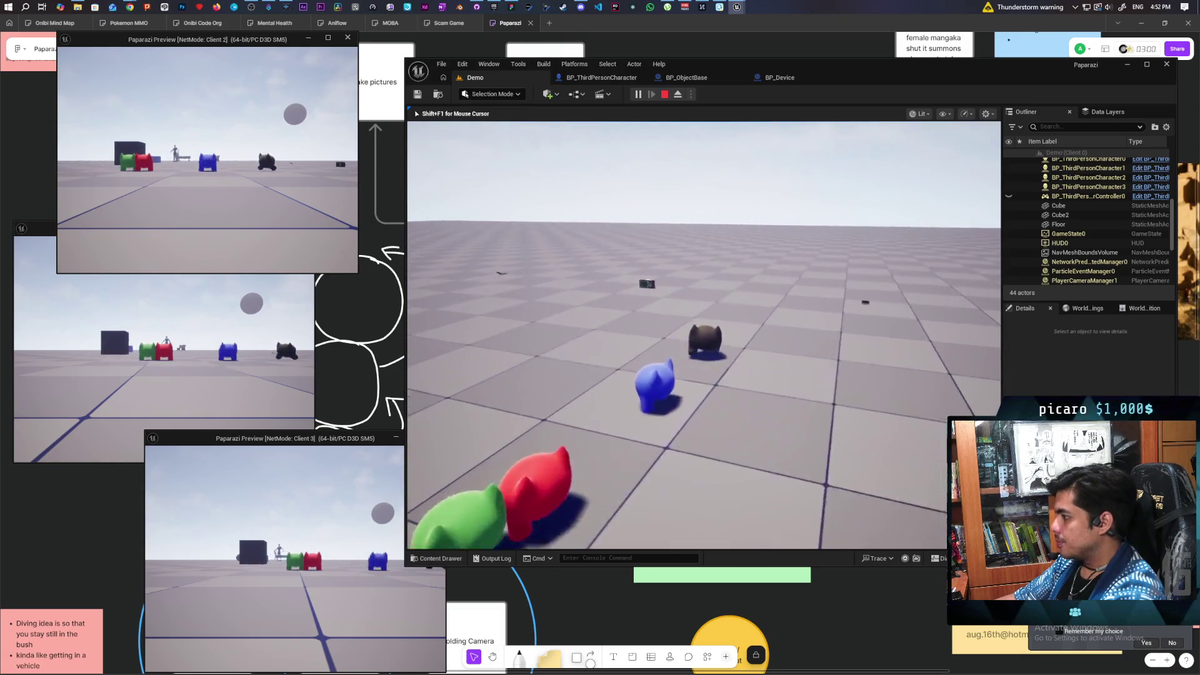
pyautogui.press('w')
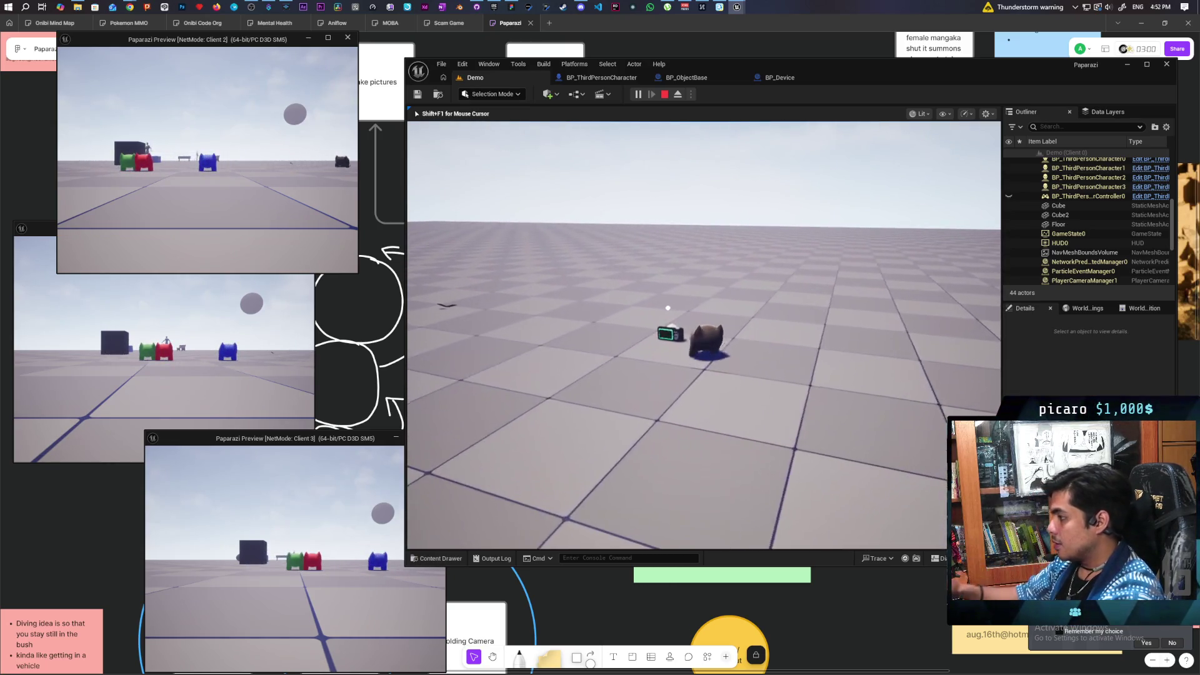
pyautogui.press('w')
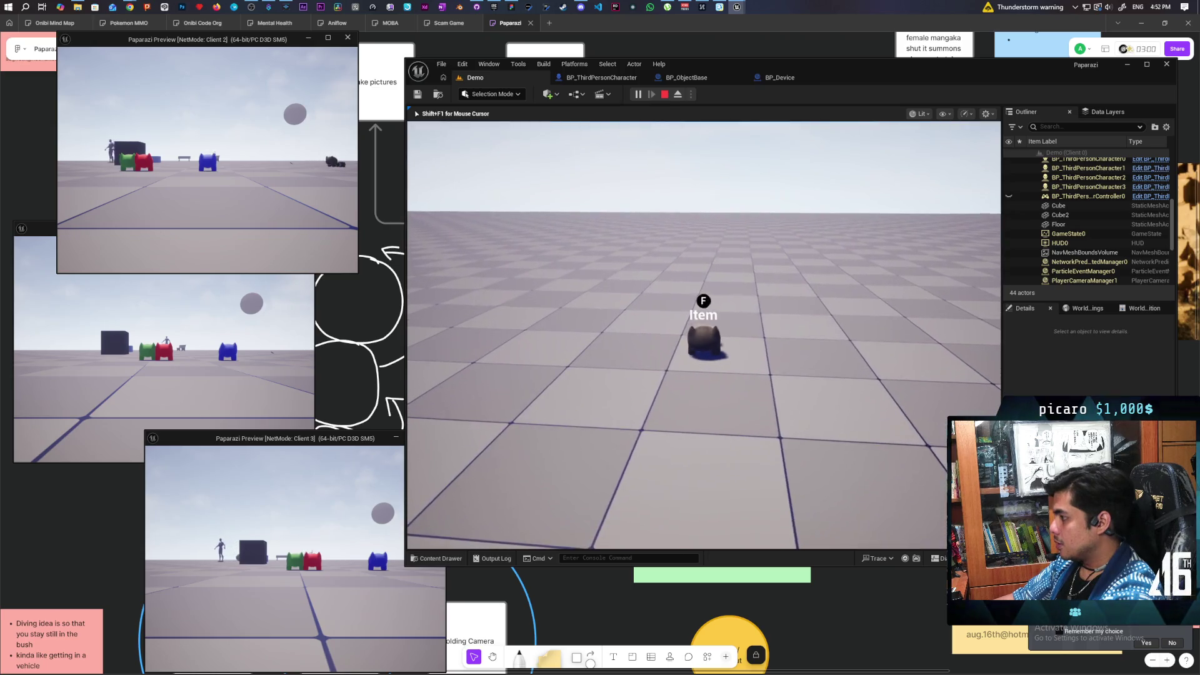
pyautogui.press('a')
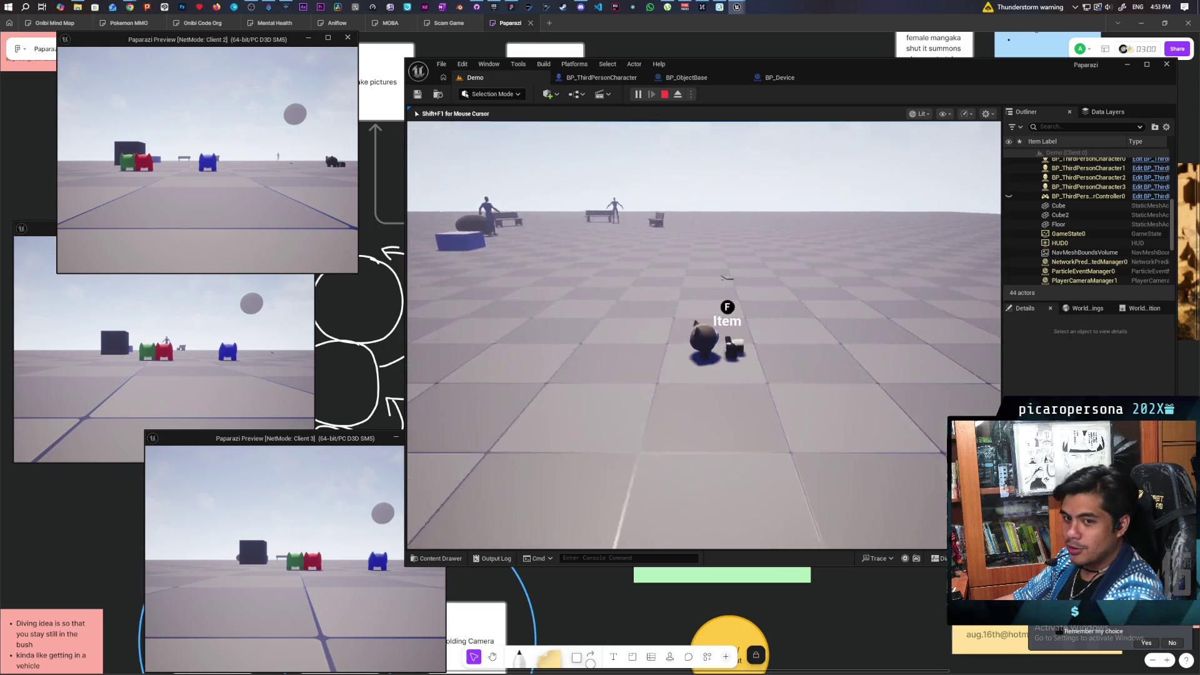
pyautogui.press('Escape')
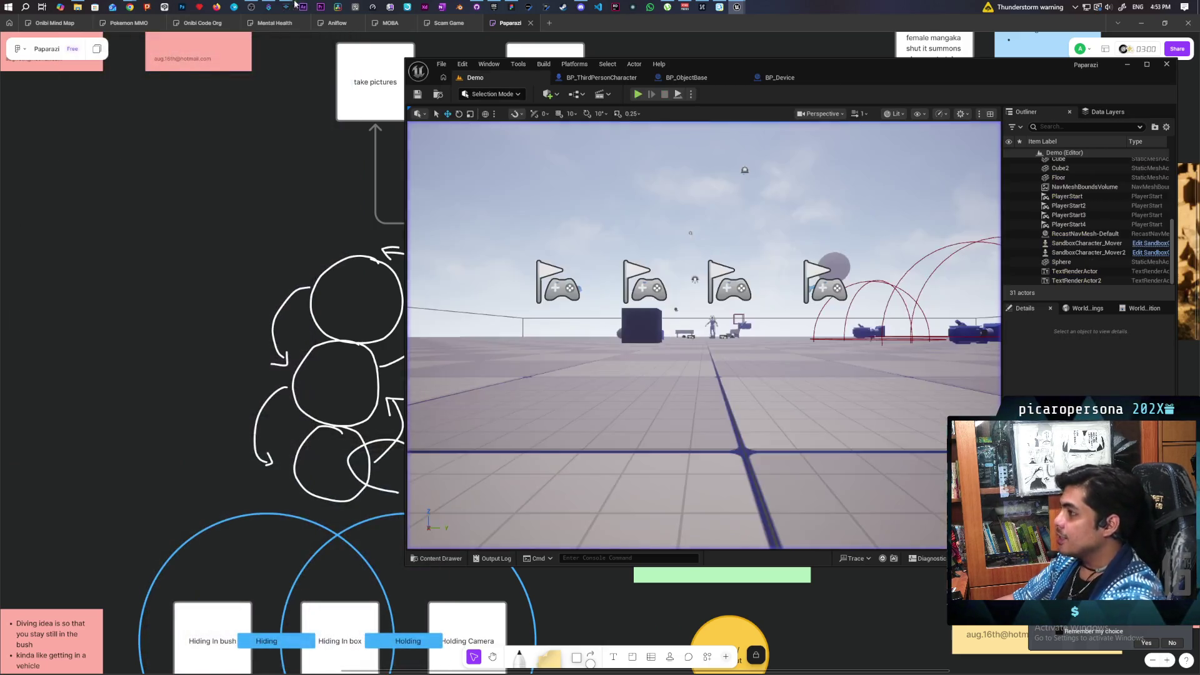
pyautogui.moveTo(129, 7)
pyautogui.moveTo(730, 61)
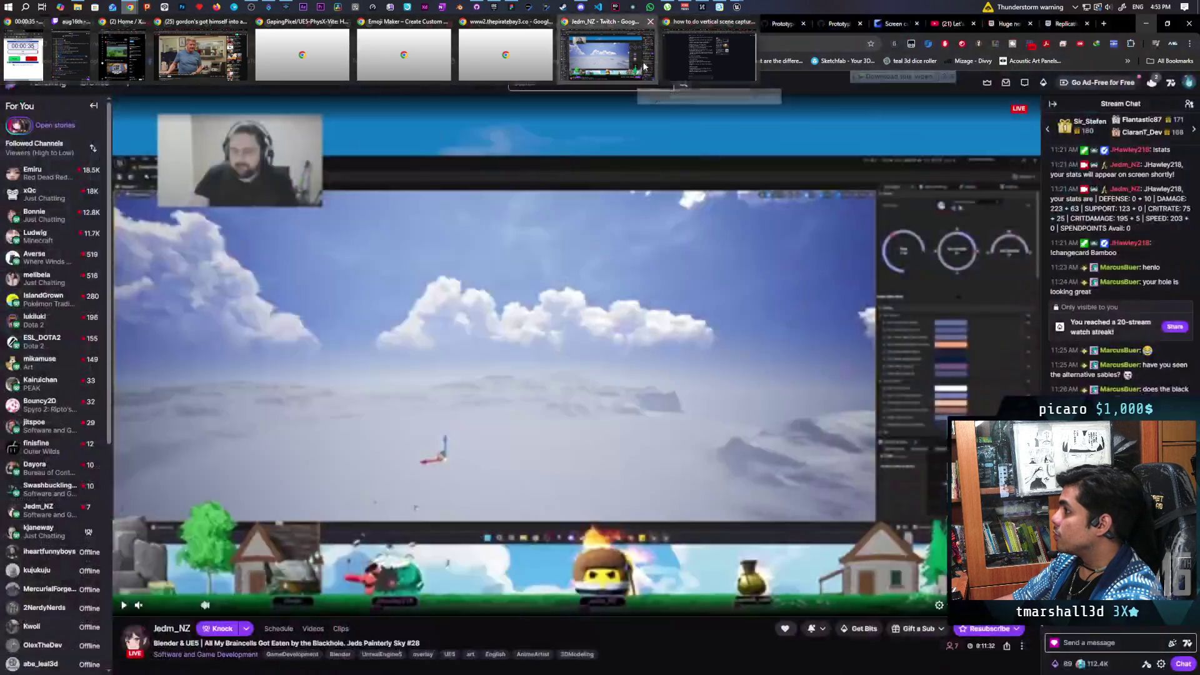
# Pause the Blender reference clip on the Gyazo recording tab in Chrome.
pyautogui.click(608, 56)
pyautogui.click(894, 25)
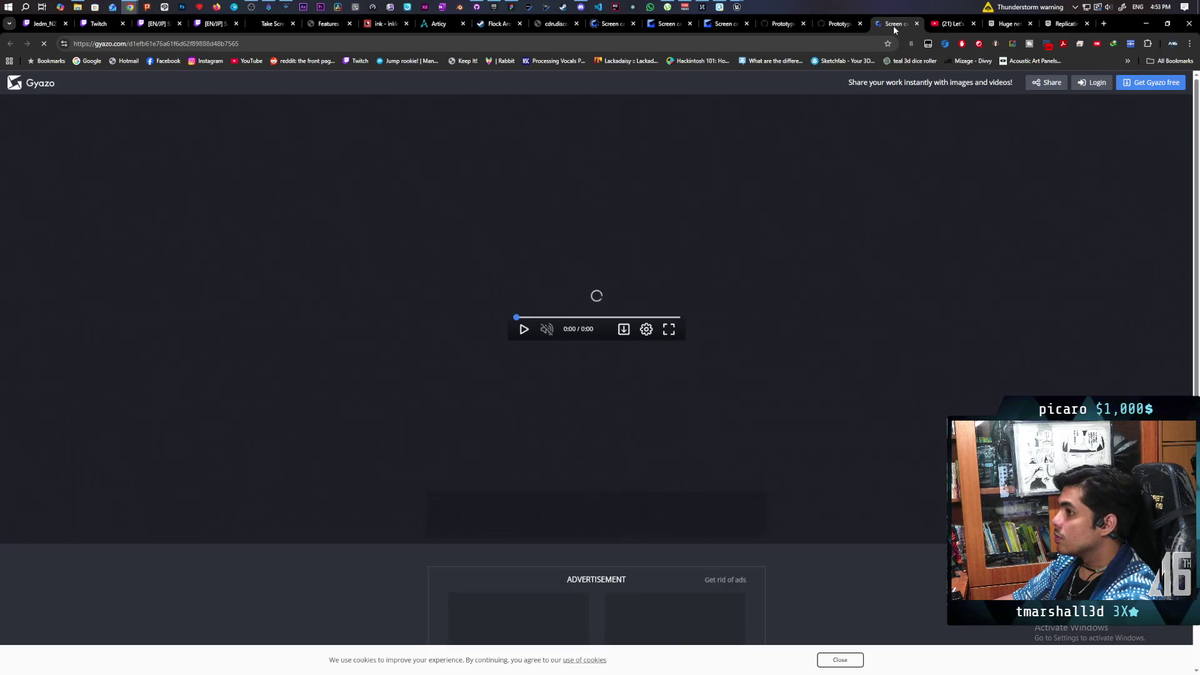
pyautogui.moveTo(331, 460)
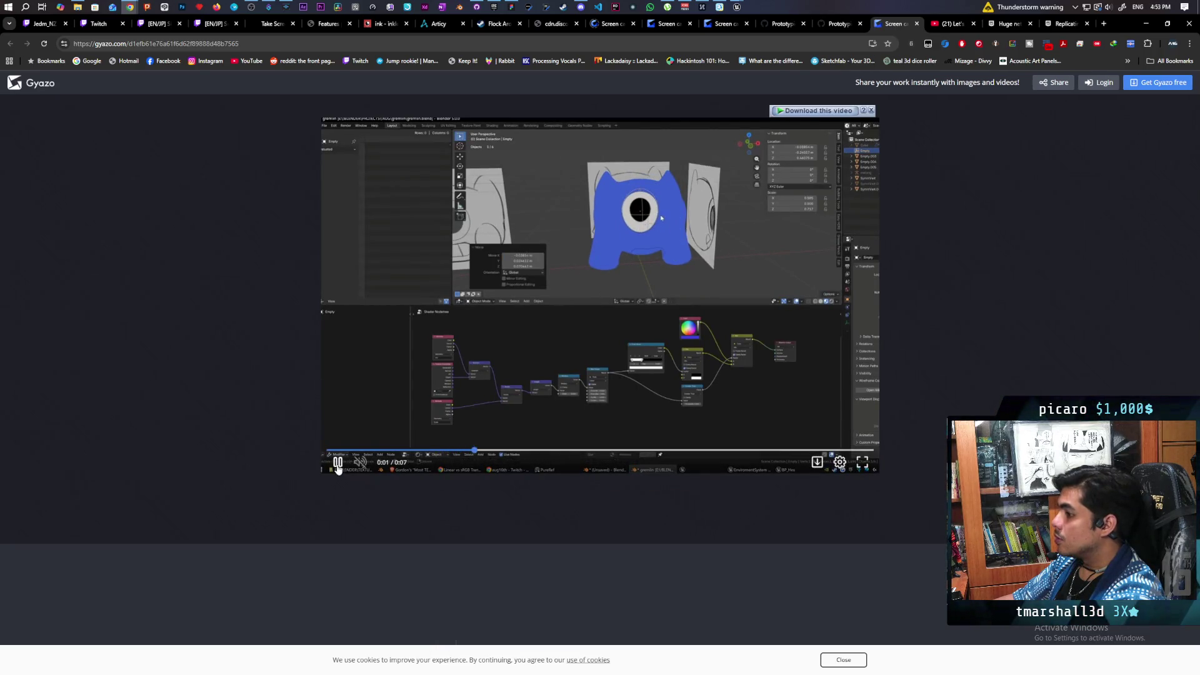
pyautogui.click(337, 461)
# Minimize the Google results and Gyazo Chrome windows to reveal Unreal Editor.
pyautogui.hotkey('alt', 'Tab')
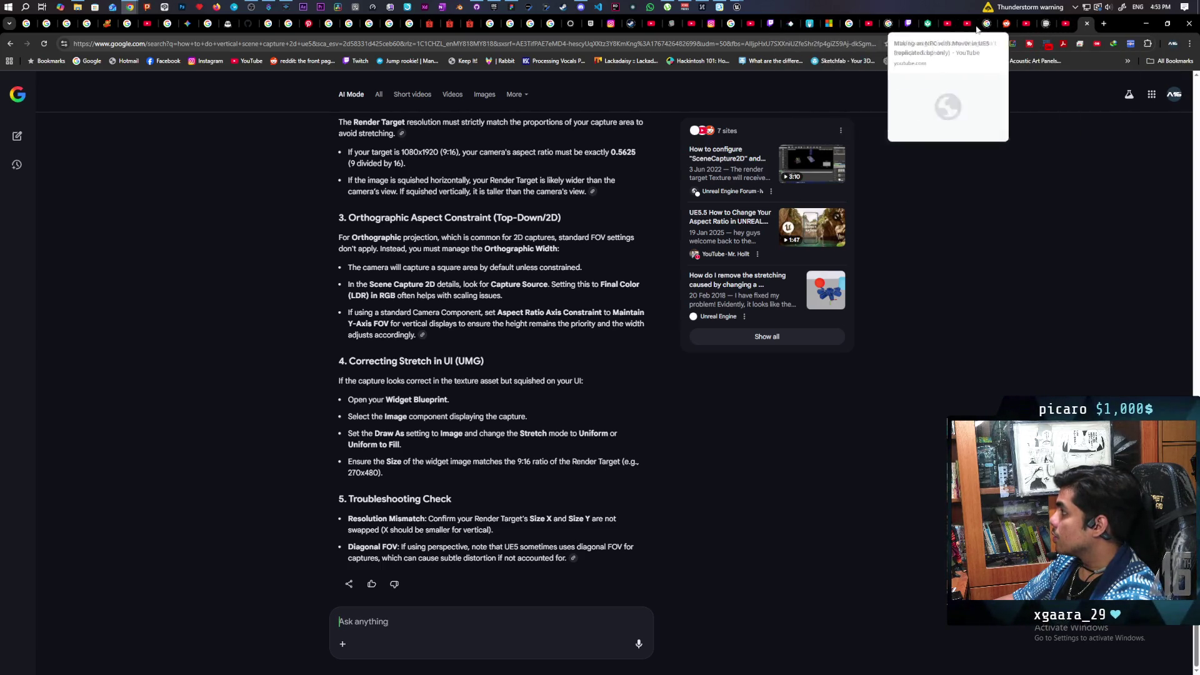
pyautogui.click(1145, 24)
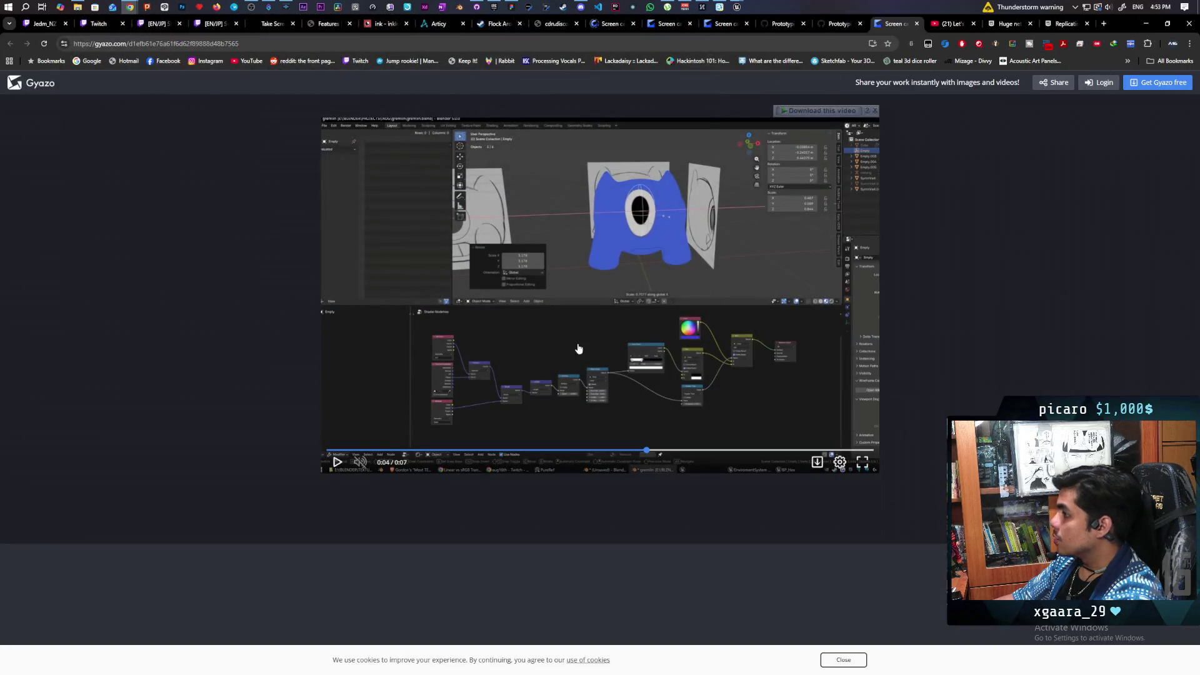
pyautogui.click(1146, 23)
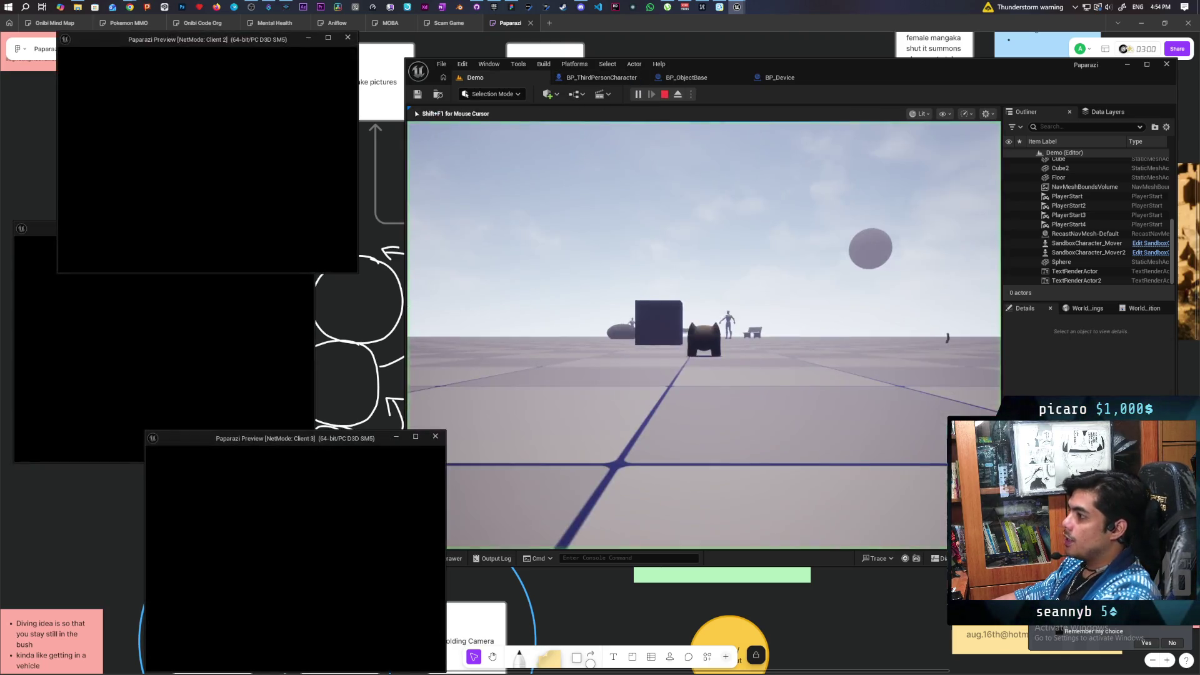
# In the playtest, walk to the camera, drop it, move behind the red character and pick it up again.
pyautogui.click(703, 335)
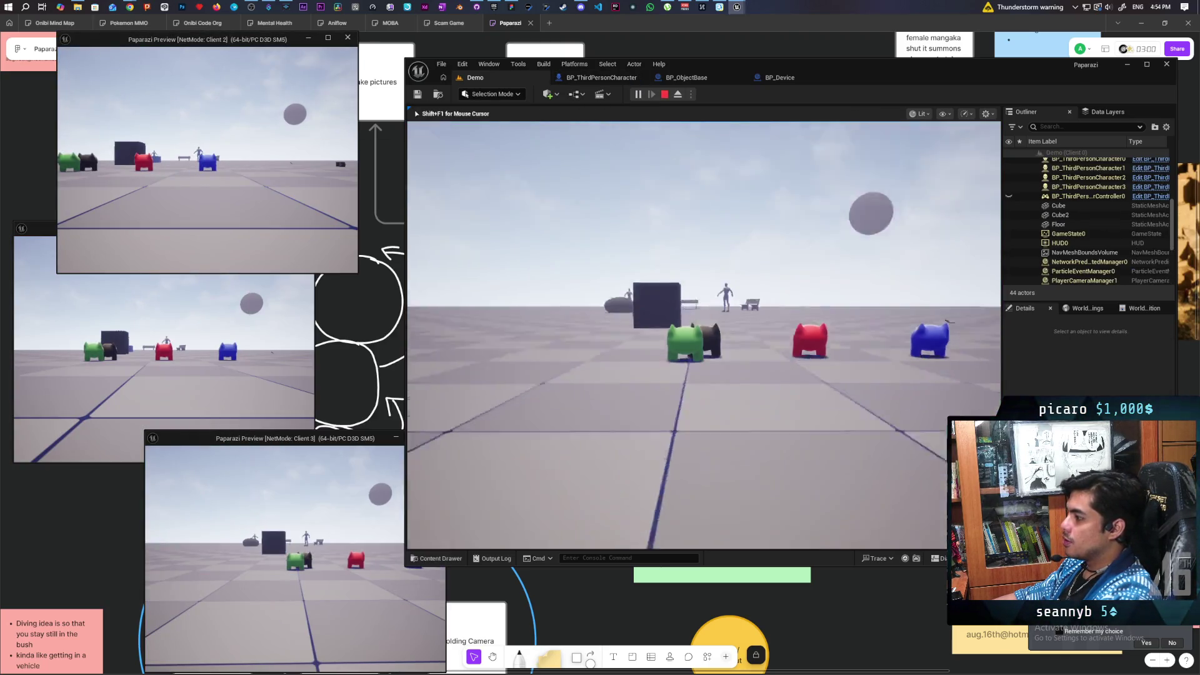
pyautogui.press('w')
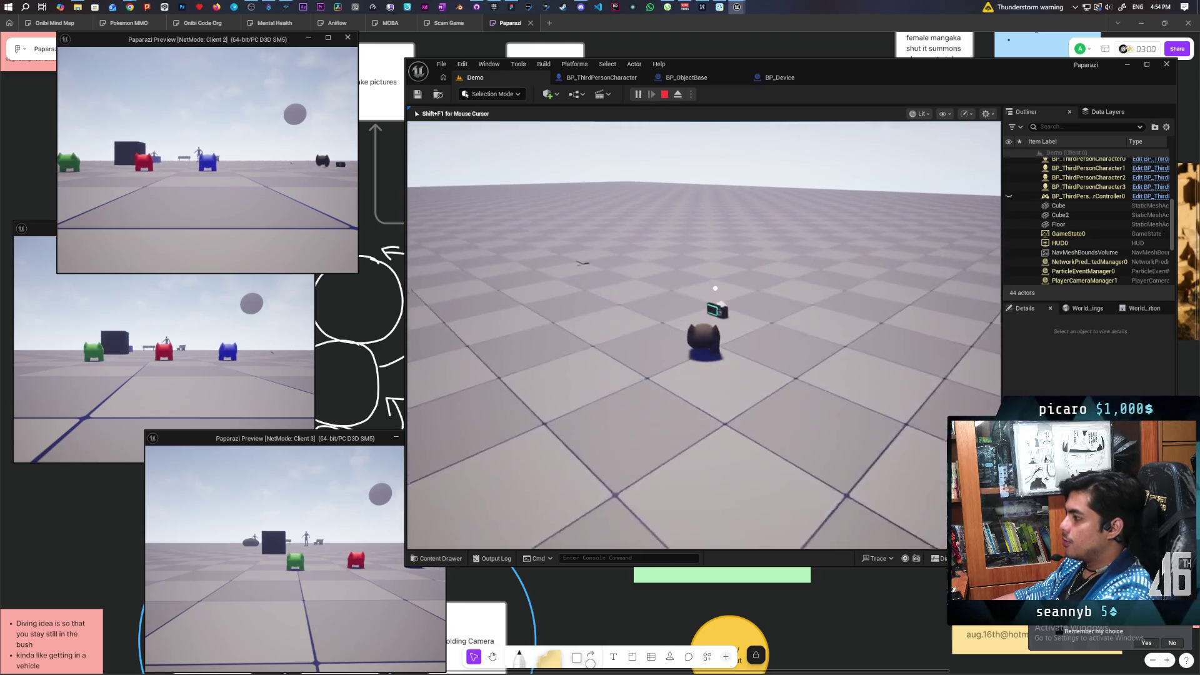
pyautogui.press('e')
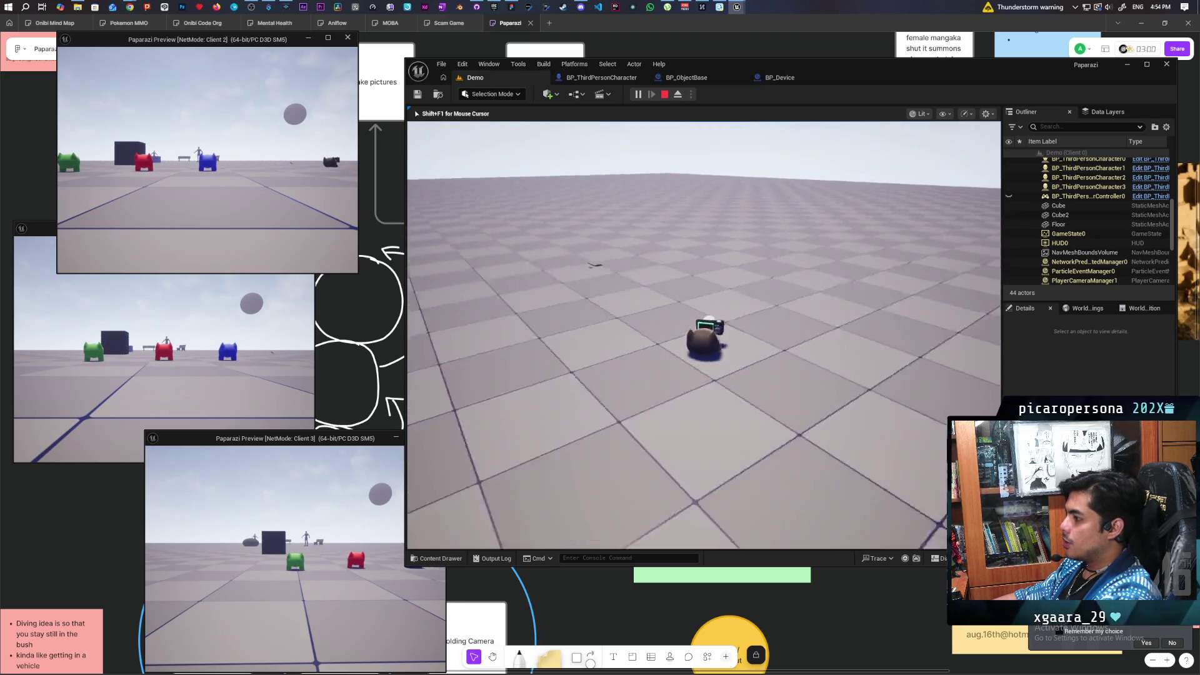
pyautogui.press('w')
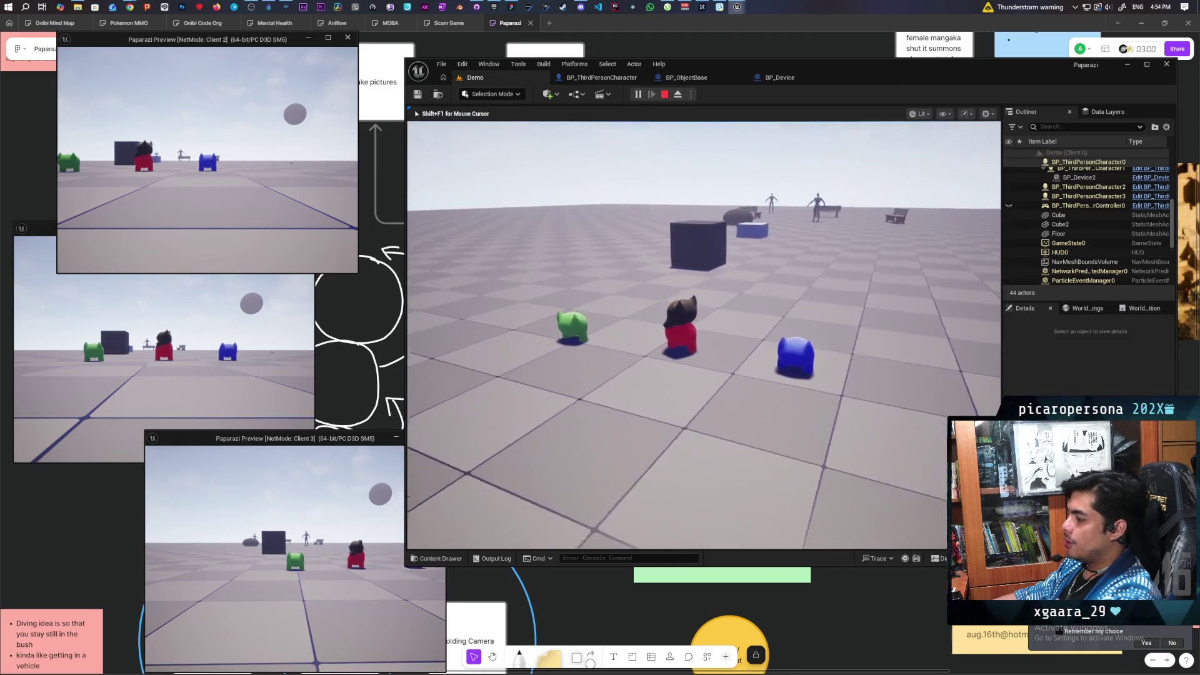
pyautogui.press('e')
pyautogui.press('e')
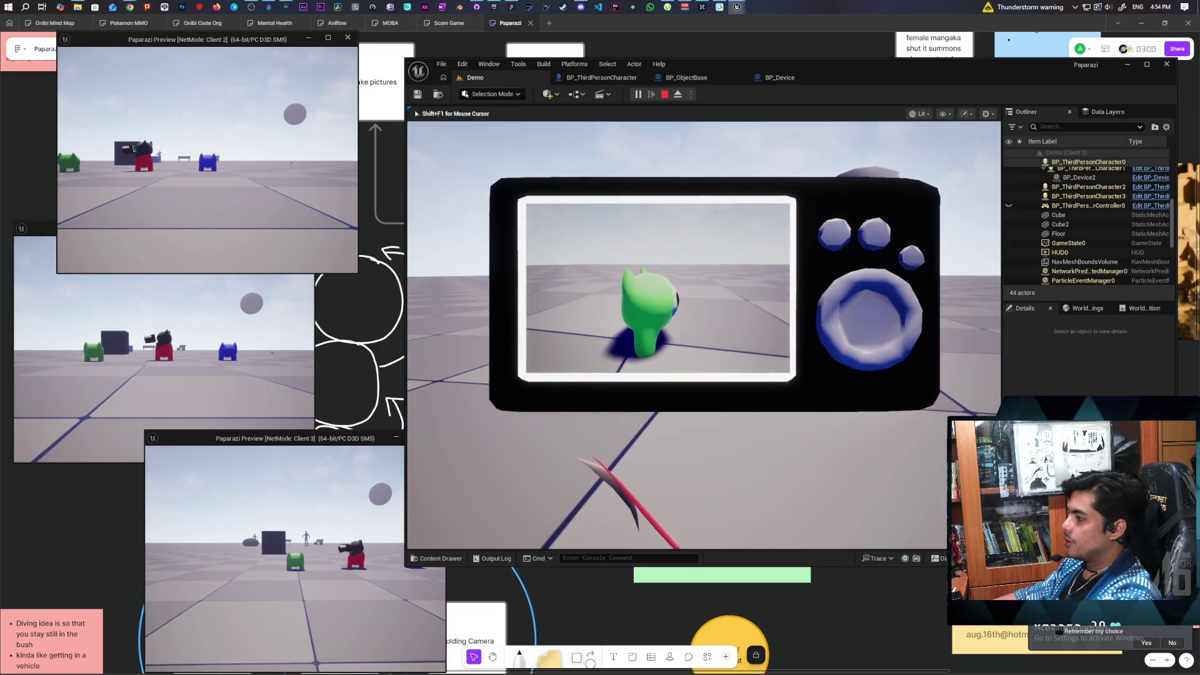
# Snap a photo of the green character, then stop the playtest and open the Content Drawer.
pyautogui.click(539, 475)
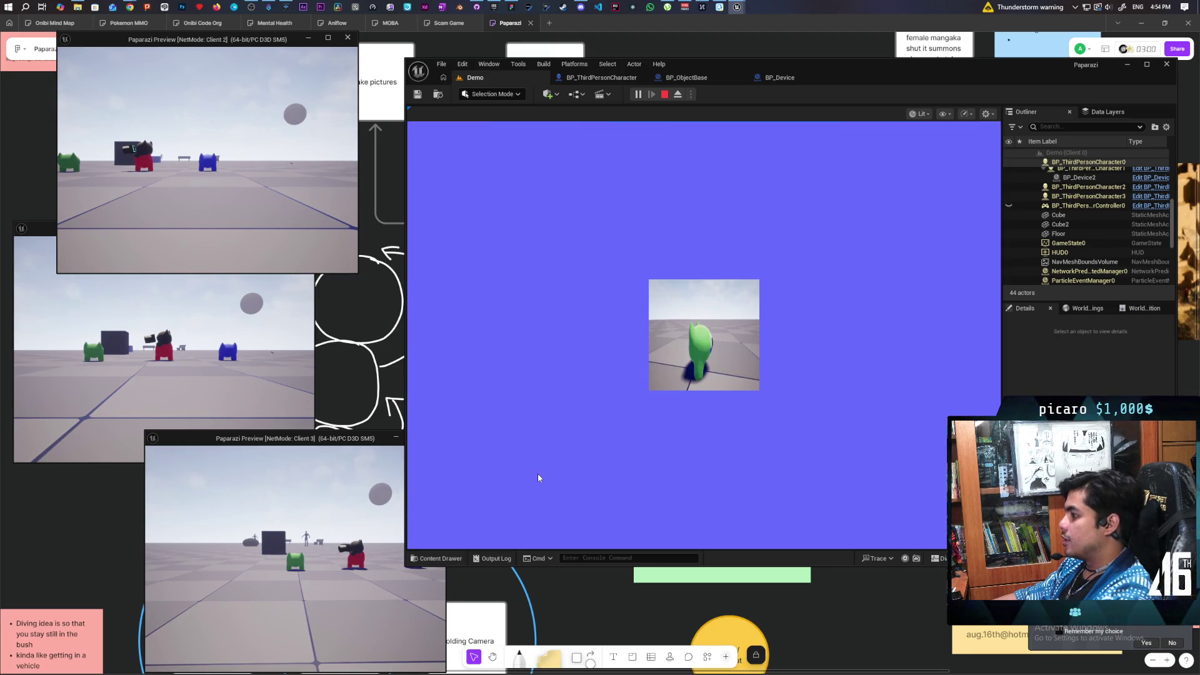
pyautogui.click(538, 475)
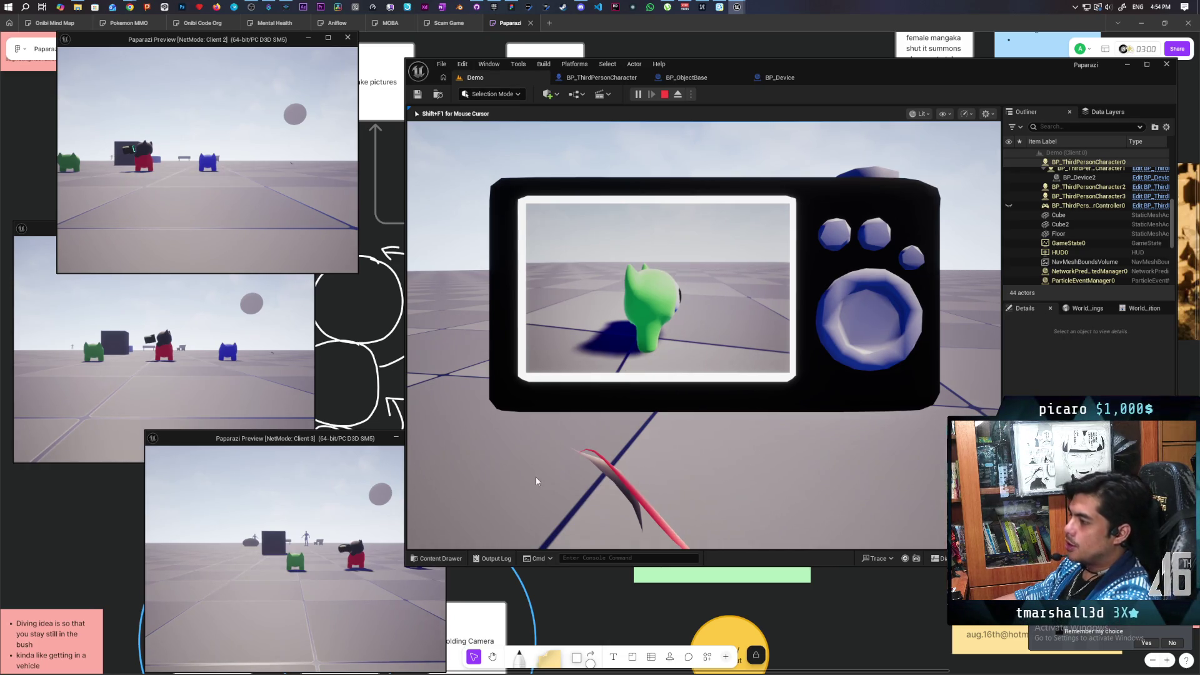
pyautogui.press('Escape')
pyautogui.click(451, 558)
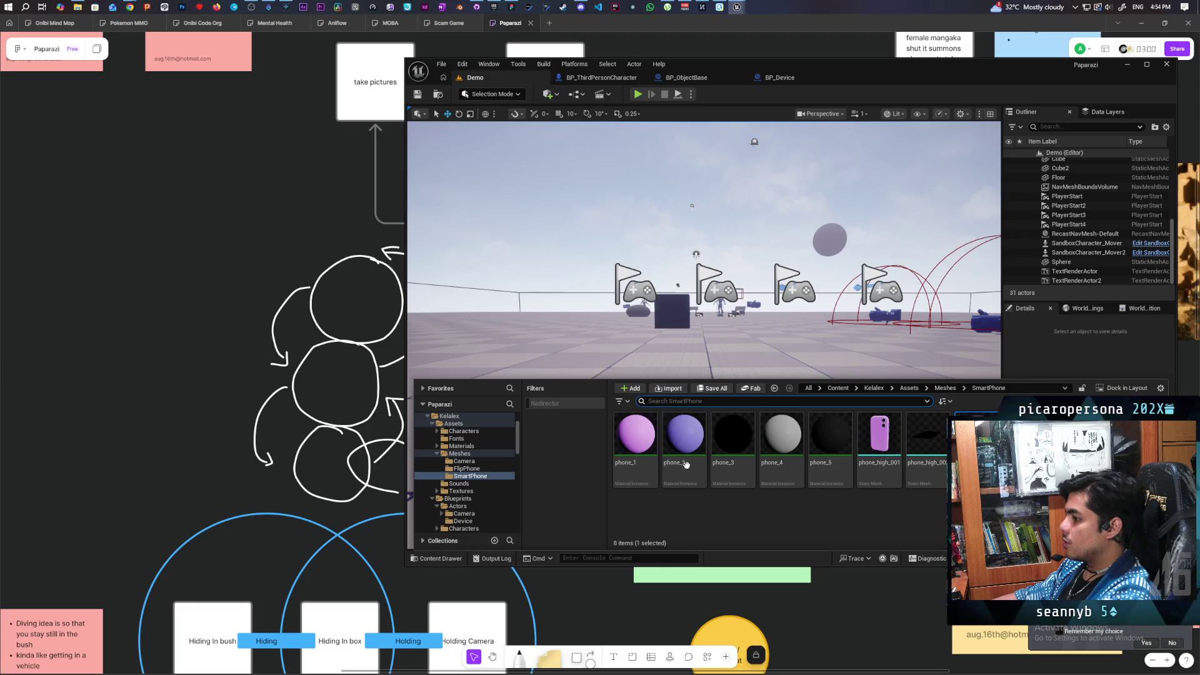
# Search the project Content folder and open the AIC_NPC_SmartObject blueprint.
pyautogui.click(829, 390)
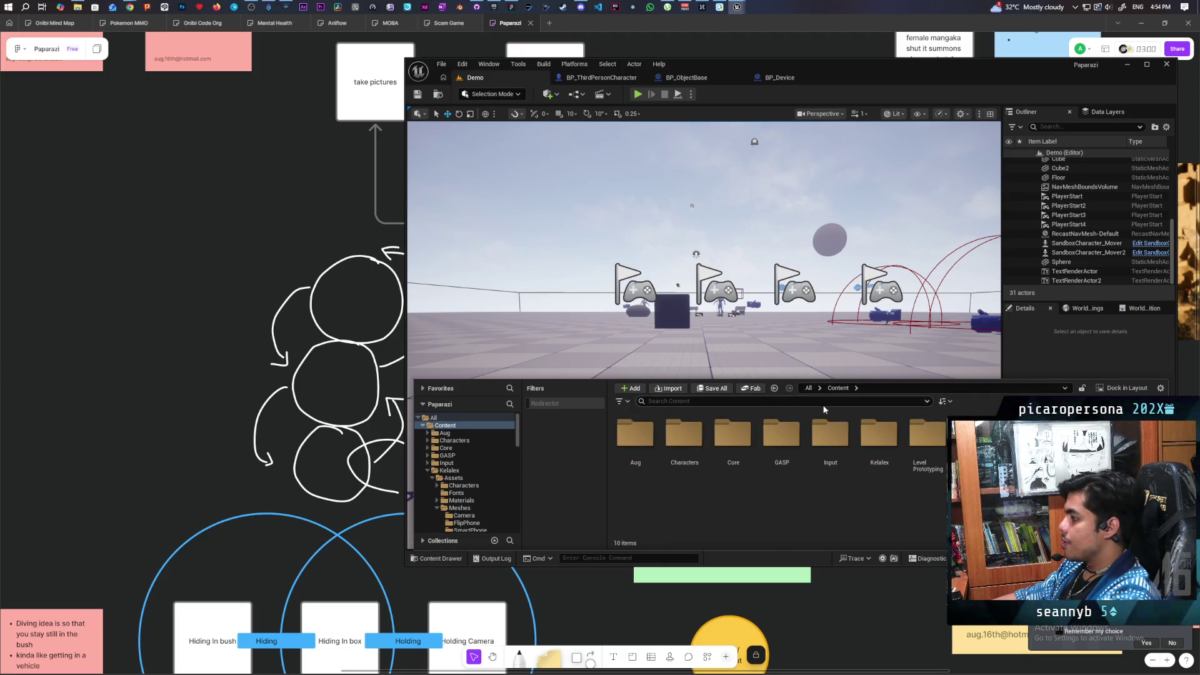
pyautogui.click(801, 402)
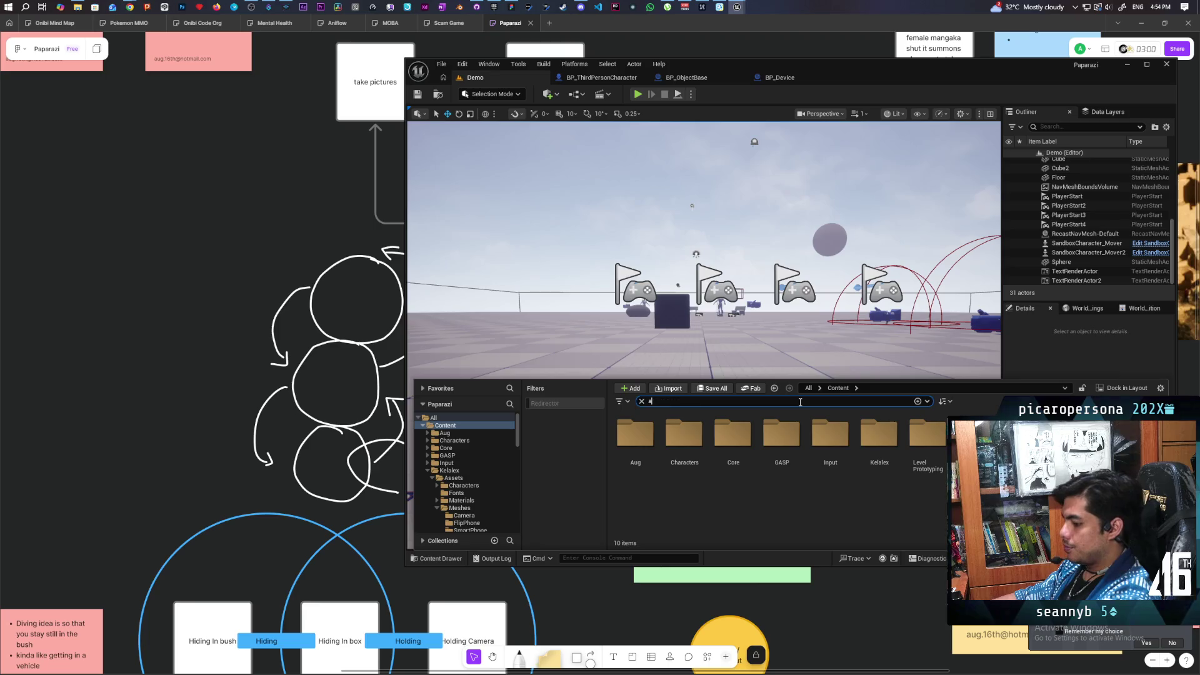
pyautogui.write('a')
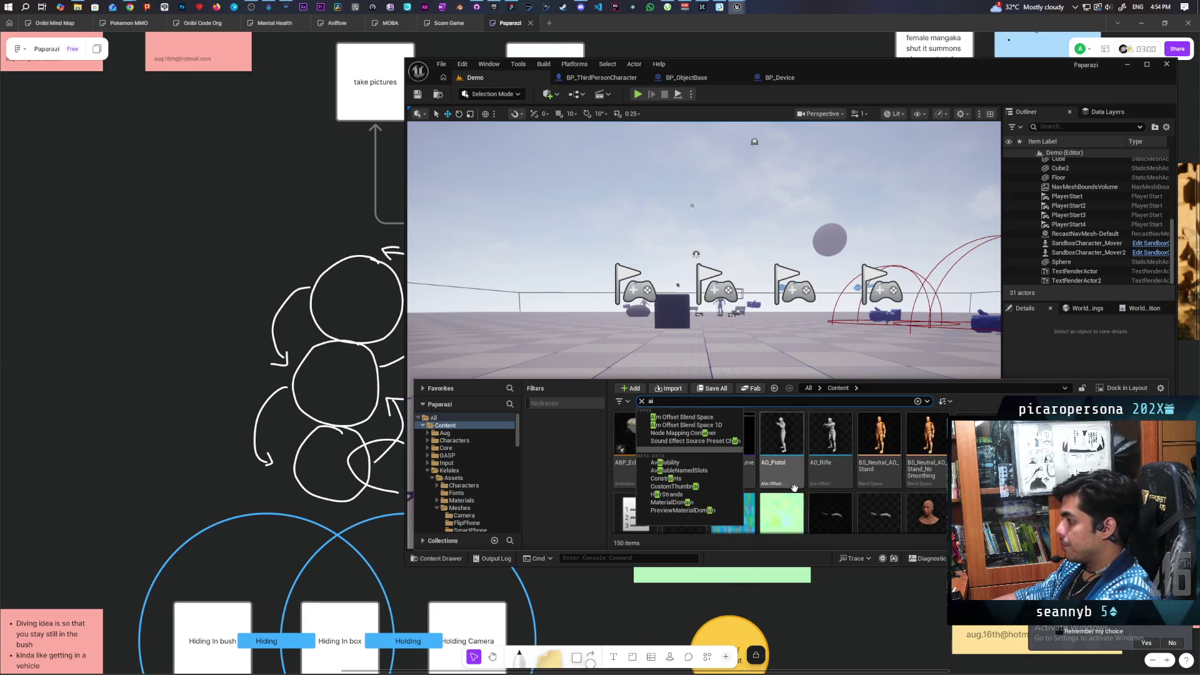
pyautogui.click(780, 481)
pyautogui.doubleClick(685, 438)
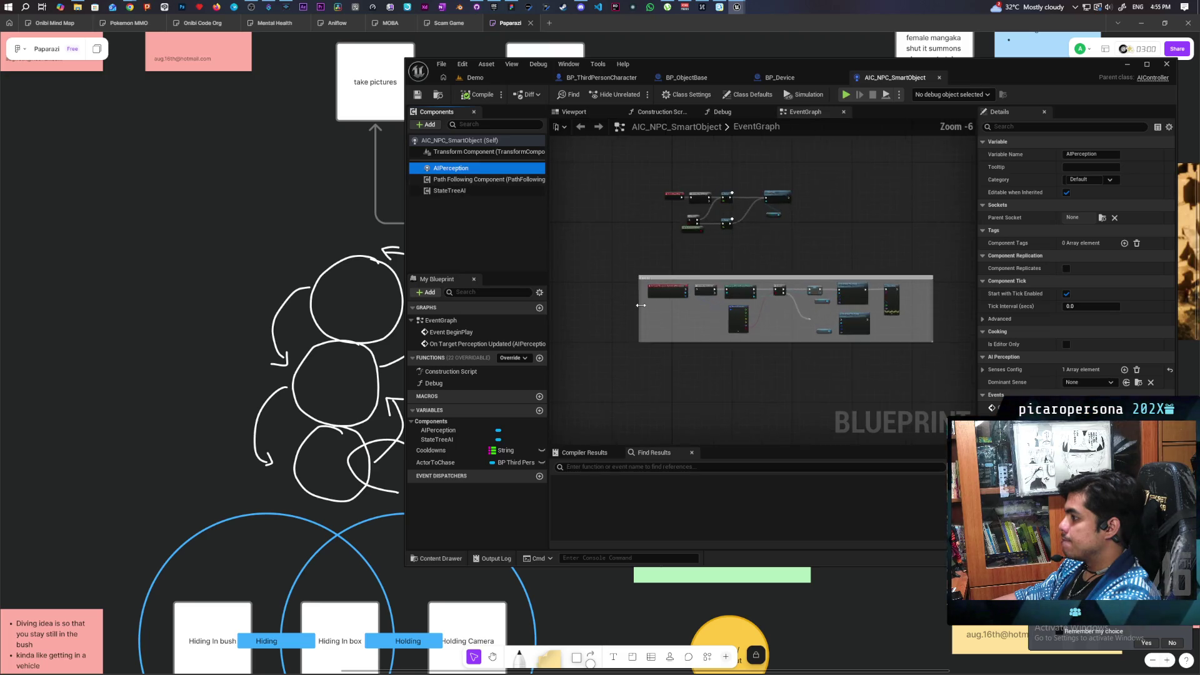
# Zoom into the perception-driven Chasing nodes, then switch to the camera-view occlusion forum thread.
pyautogui.scroll(4, 640, 294)
pyautogui.moveTo(647, 293); pyautogui.dragTo(611, 275)
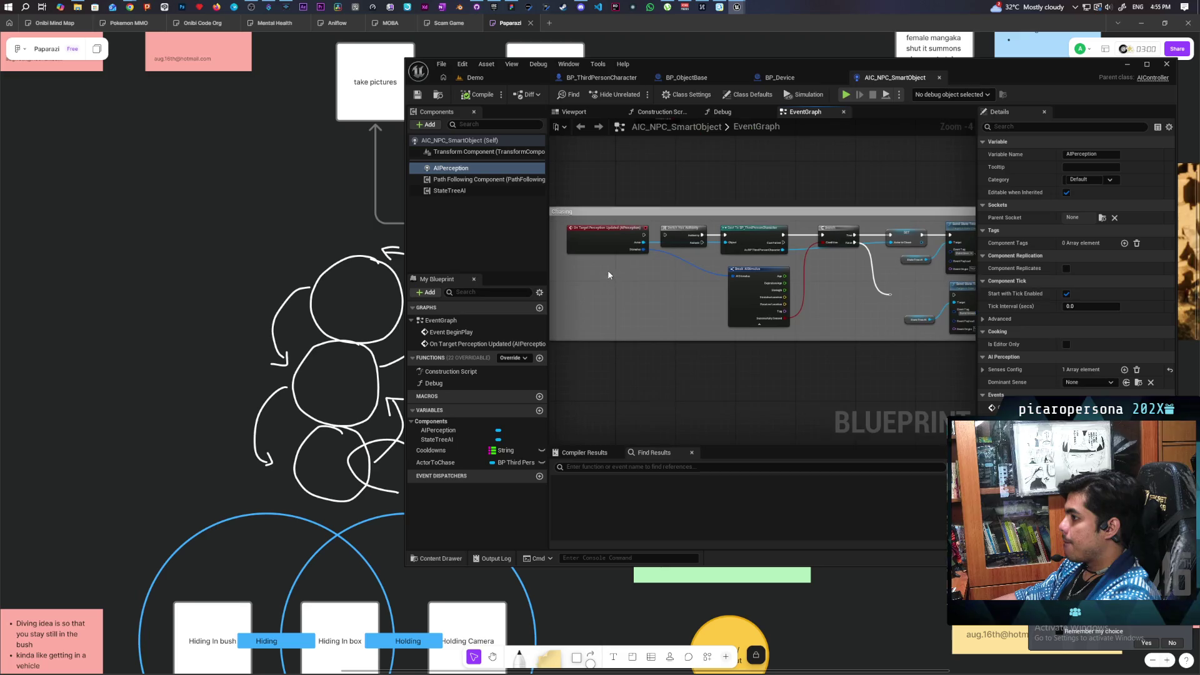
pyautogui.click(618, 187)
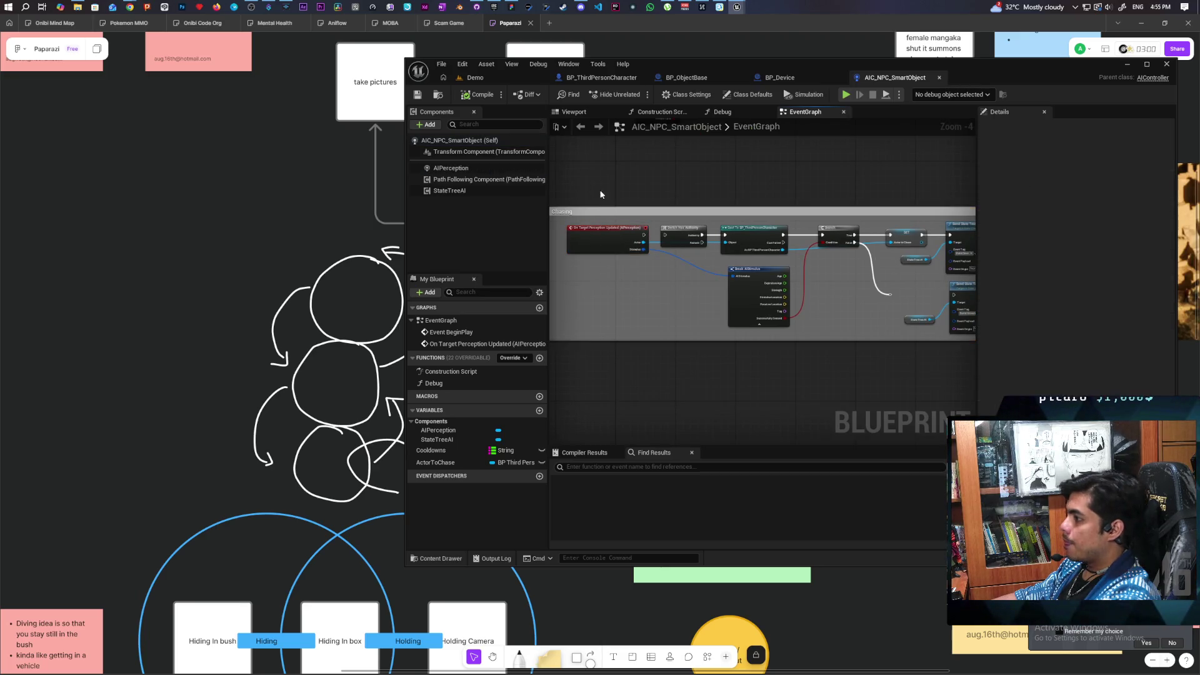
pyautogui.moveTo(593, 182); pyautogui.dragTo(630, 183)
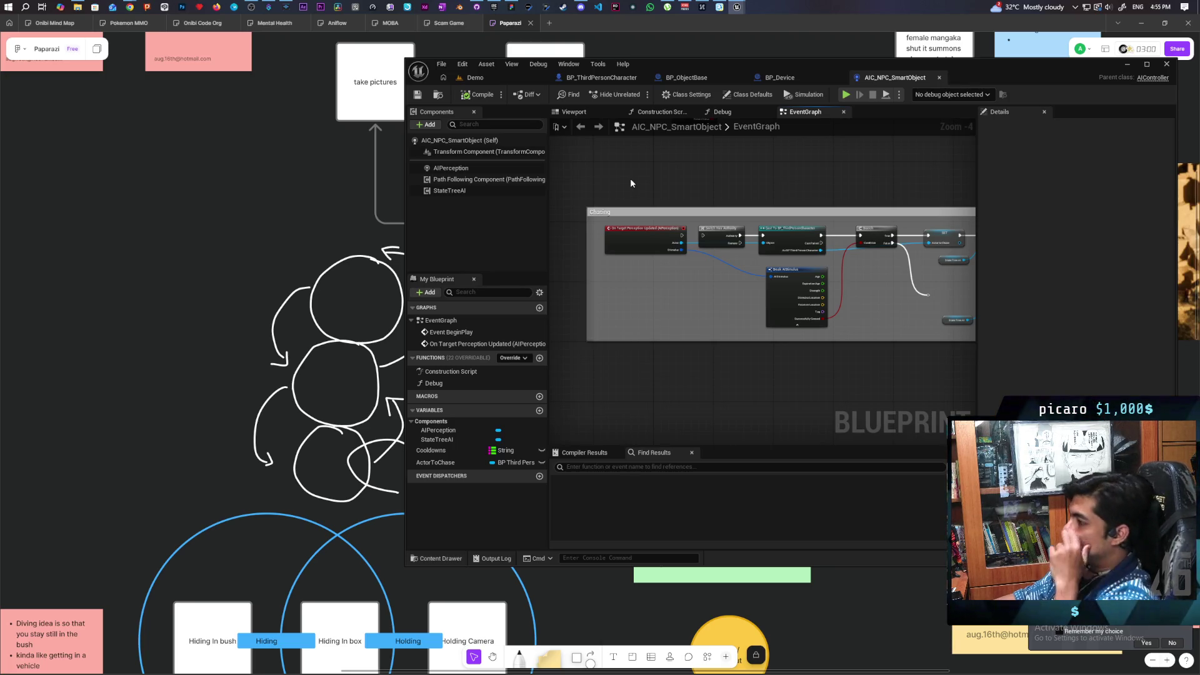
pyautogui.scroll(1, 633, 259)
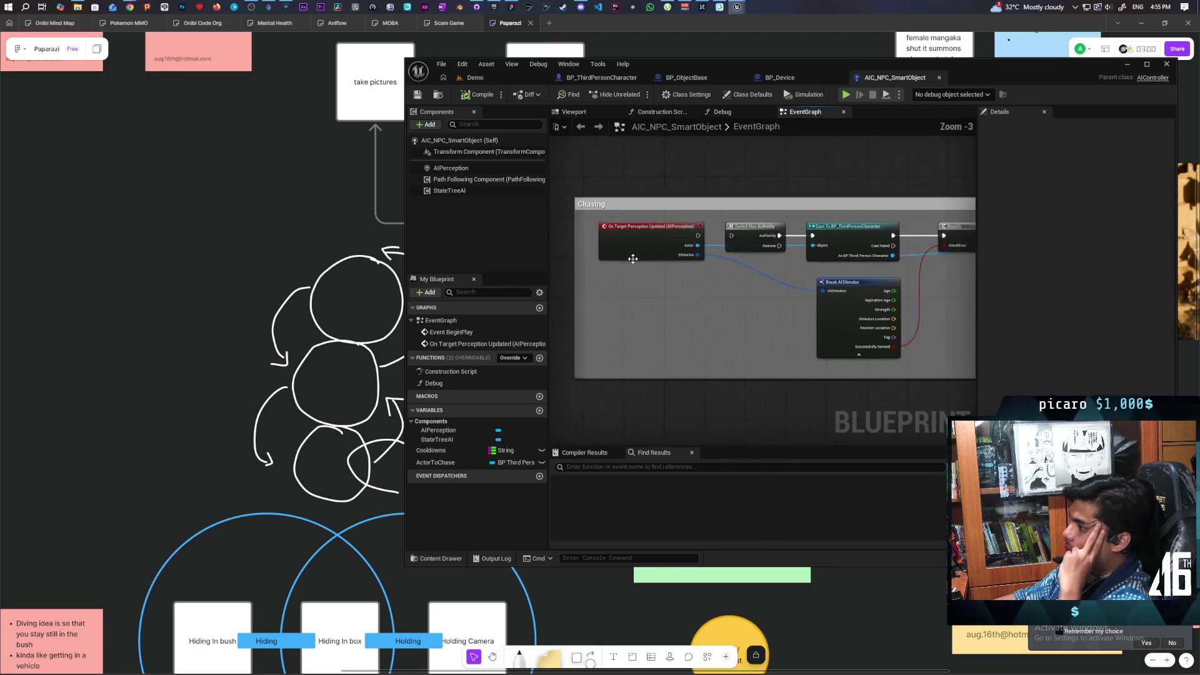
pyautogui.scroll(1, 633, 258)
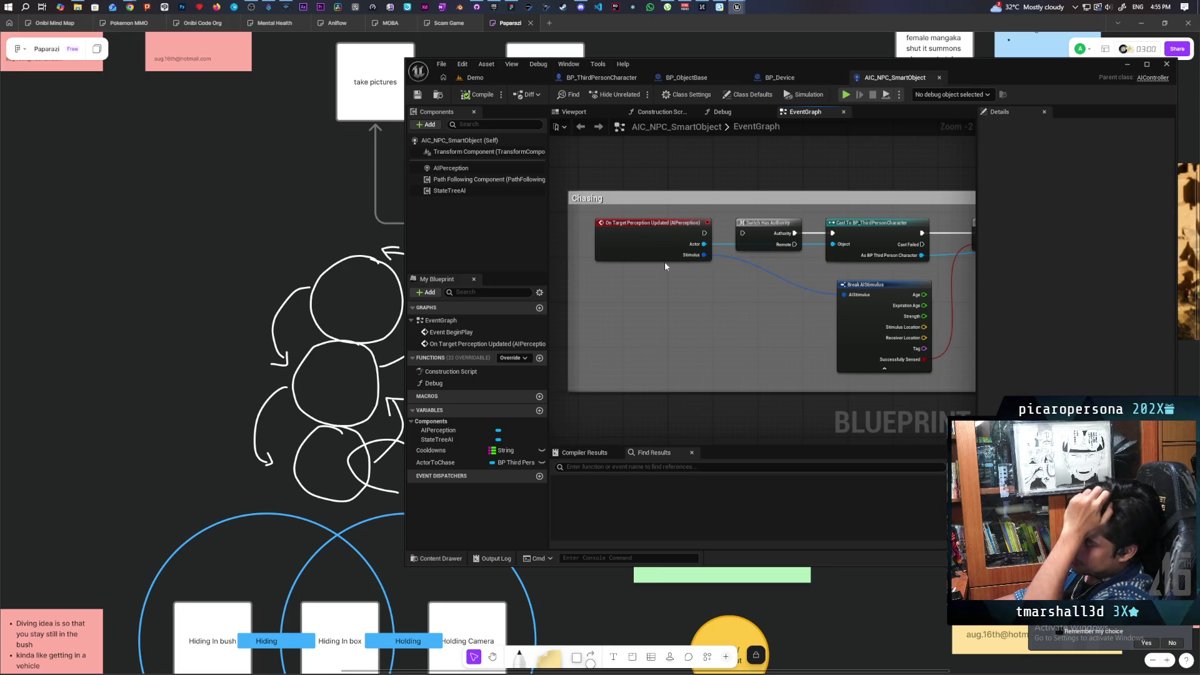
pyautogui.moveTo(664, 253)
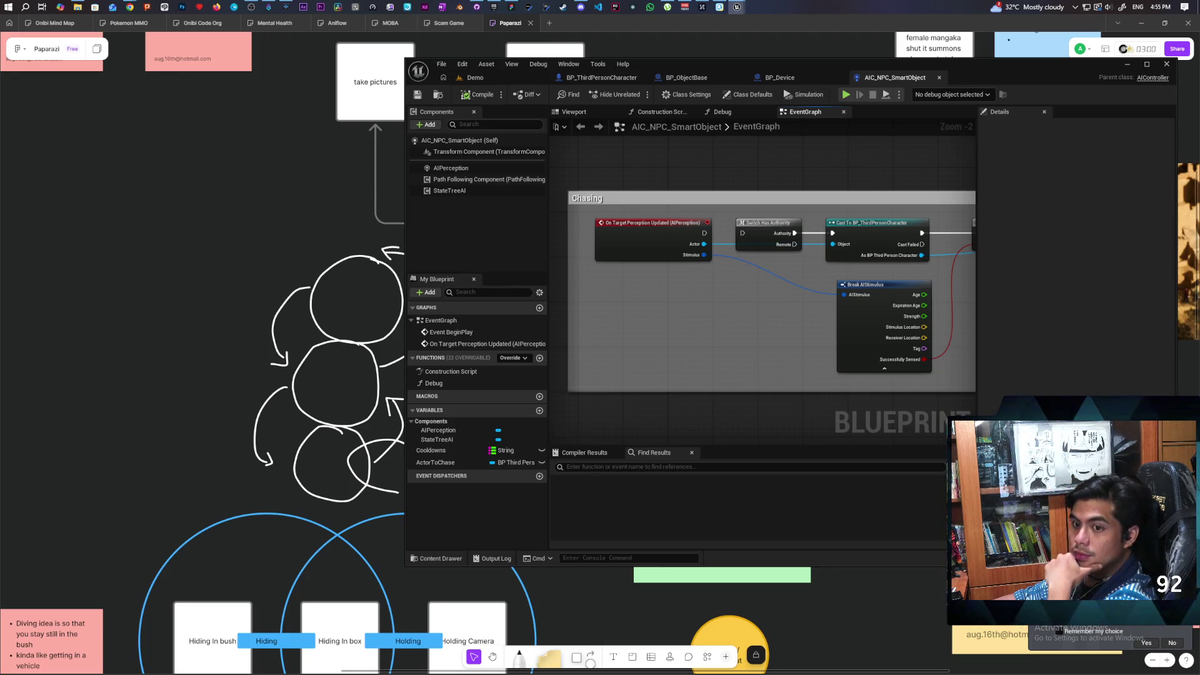
pyautogui.hotkey('alt', 'Tab')
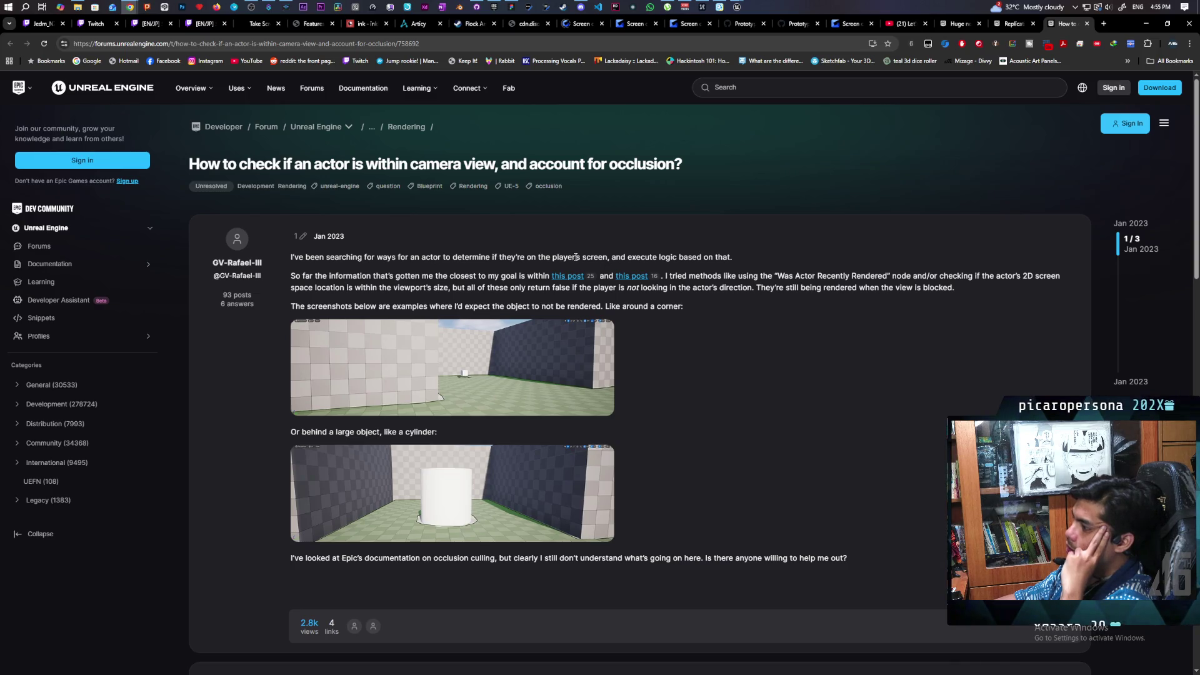
pyautogui.moveTo(571, 257)
pyautogui.mouseDown()
pyautogui.moveTo(726, 256)
pyautogui.moveTo(647, 254)
pyautogui.mouseUp()
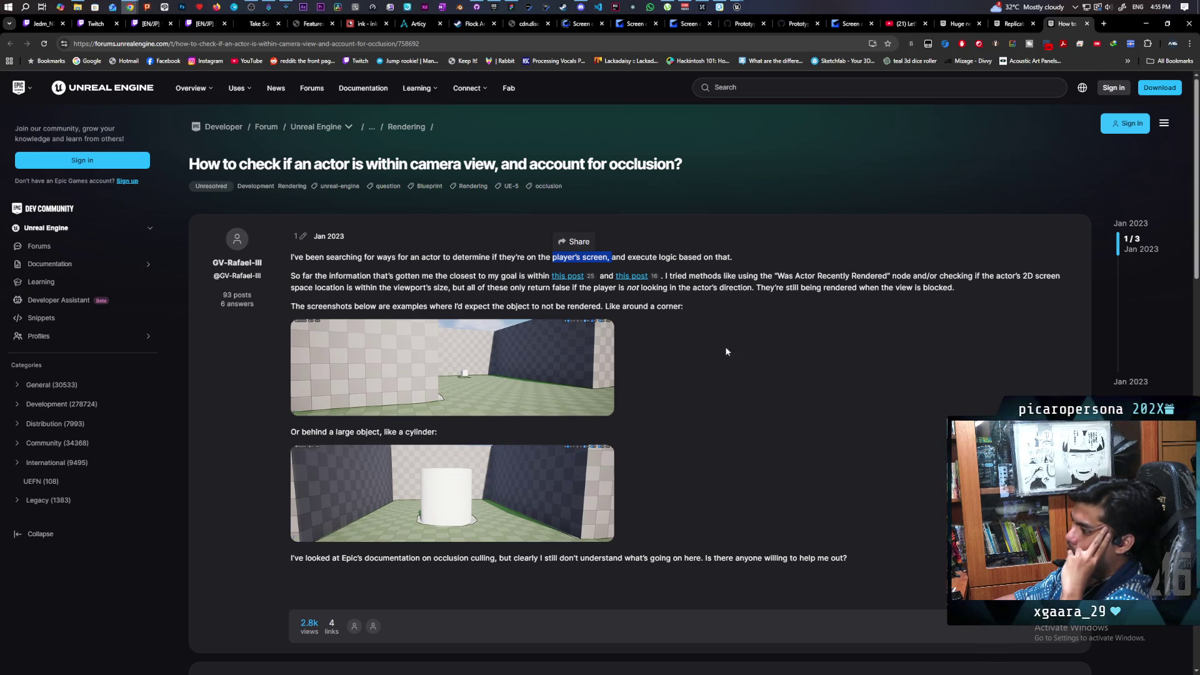
pyautogui.scroll(-3, 663, 347)
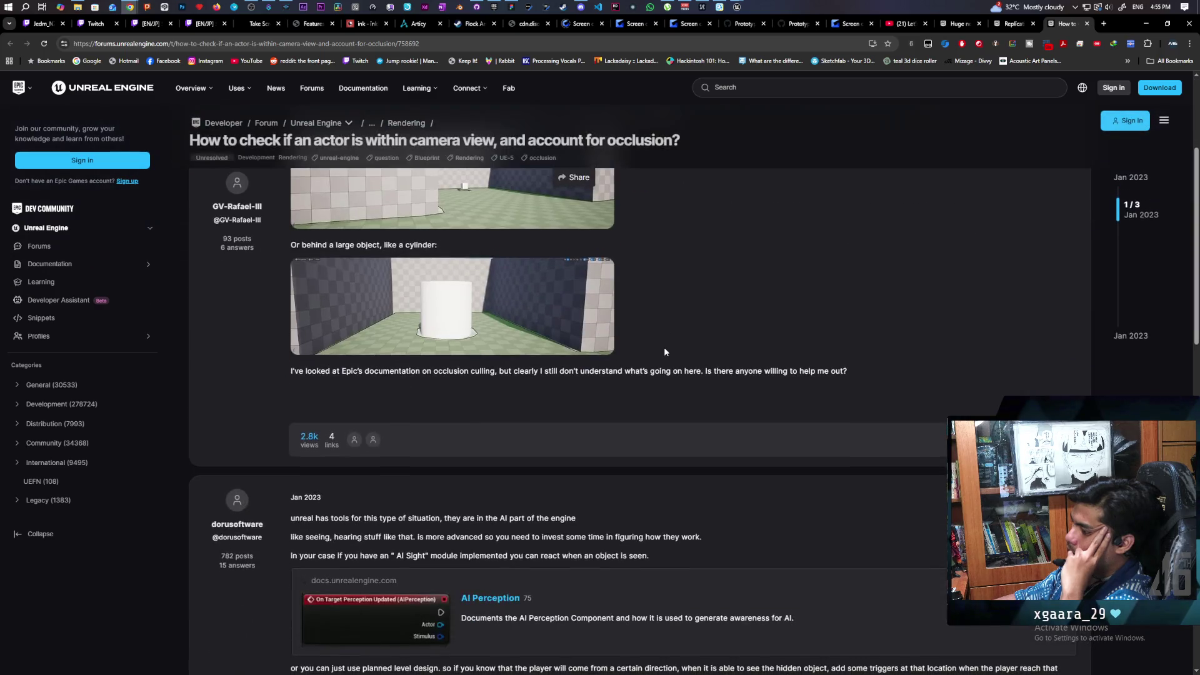
pyautogui.scroll(3, 664, 347)
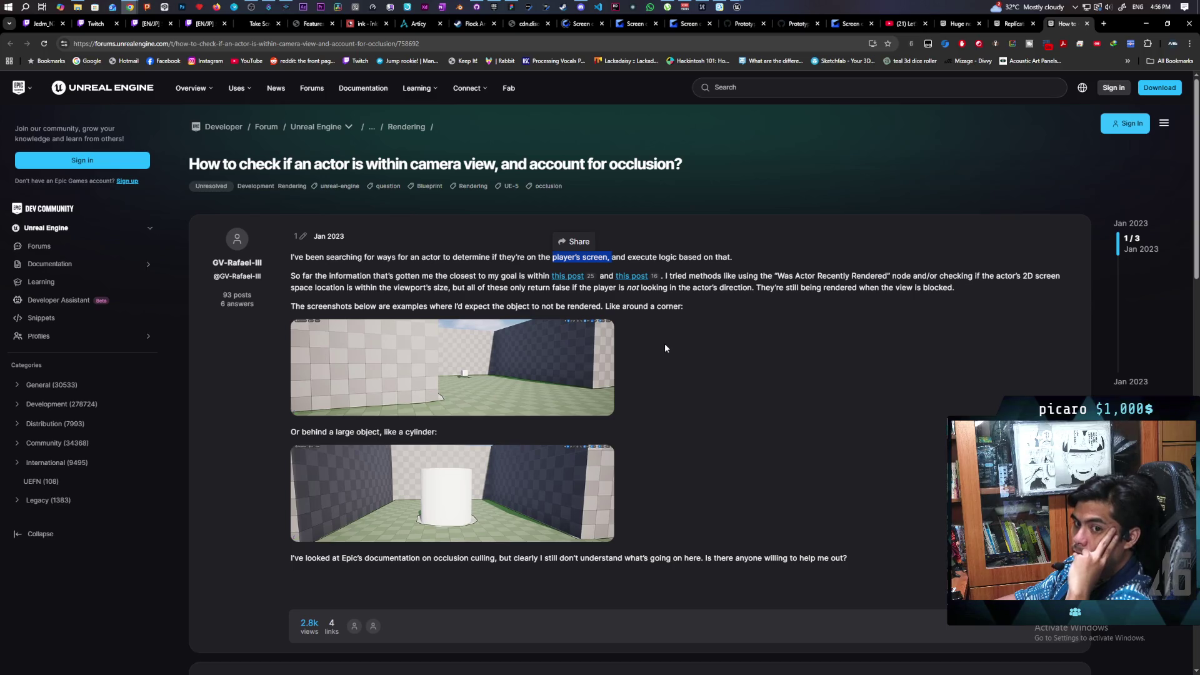
pyautogui.scroll(-6, 665, 348)
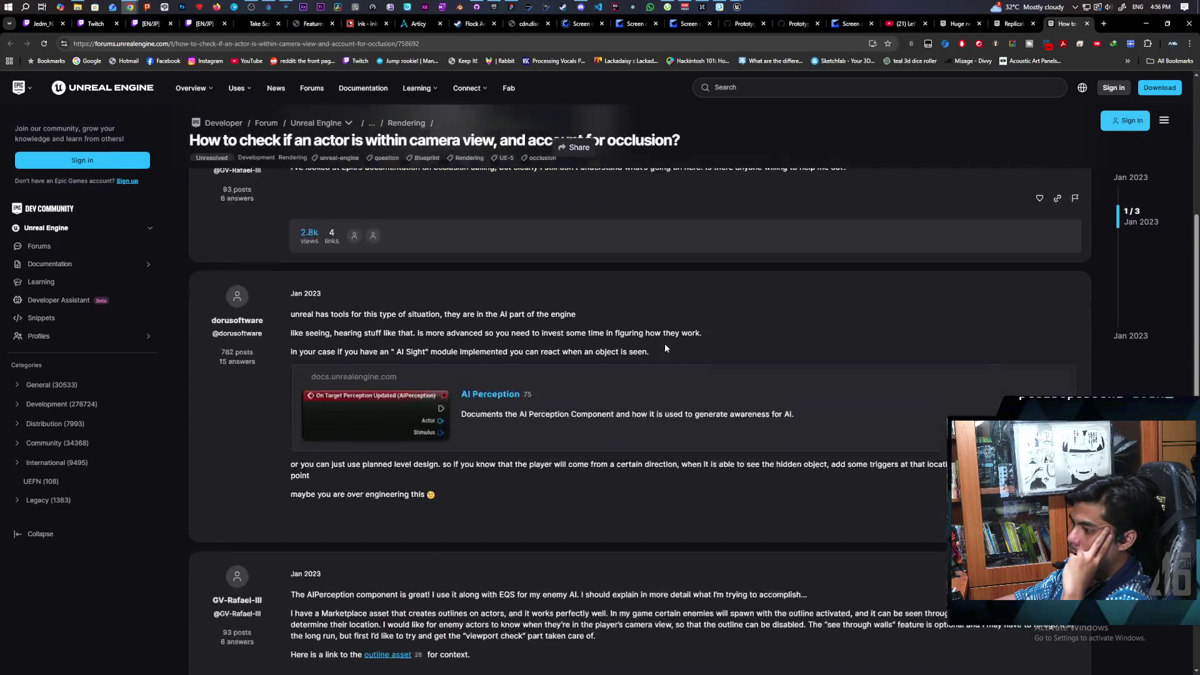
pyautogui.scroll(-4, 665, 348)
pyautogui.scroll(2, 665, 348)
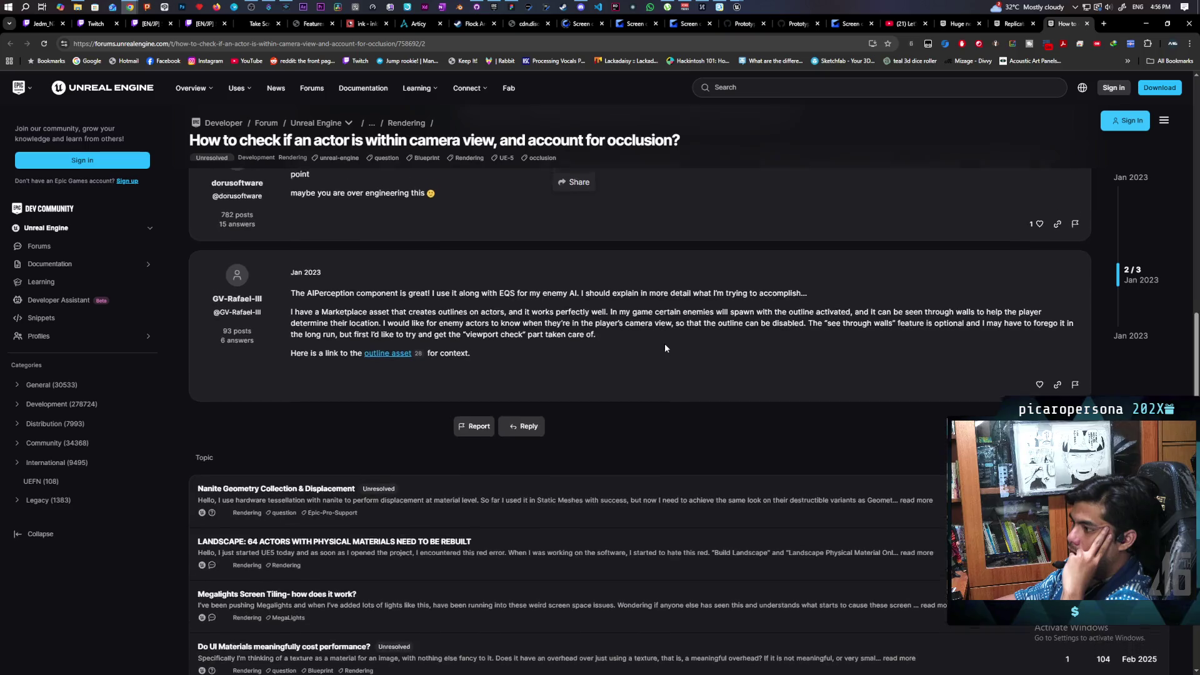
pyautogui.scroll(1, 665, 348)
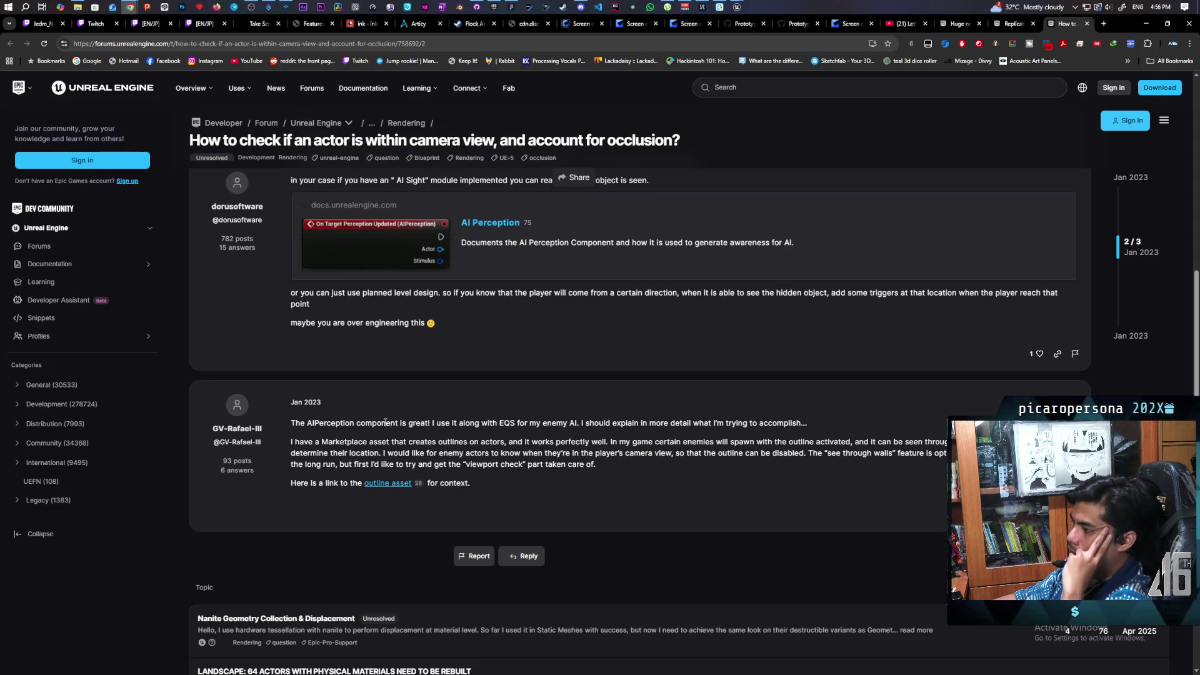
pyautogui.scroll(2, 485, 387)
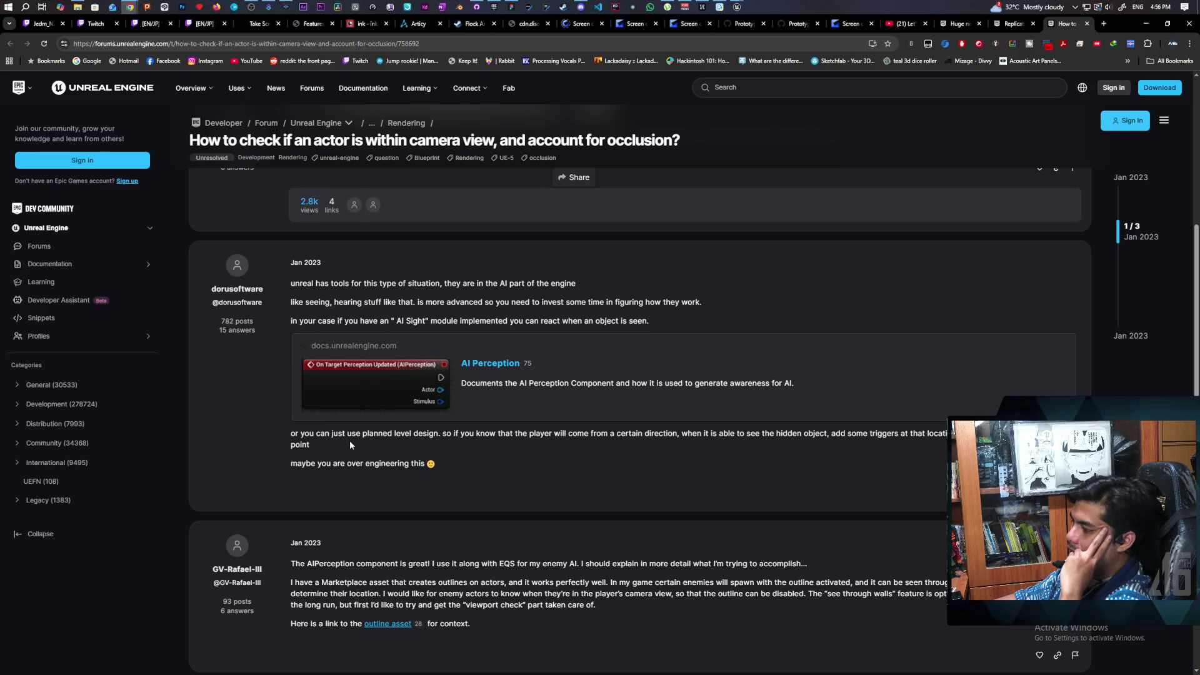
pyautogui.scroll(-2, 350, 442)
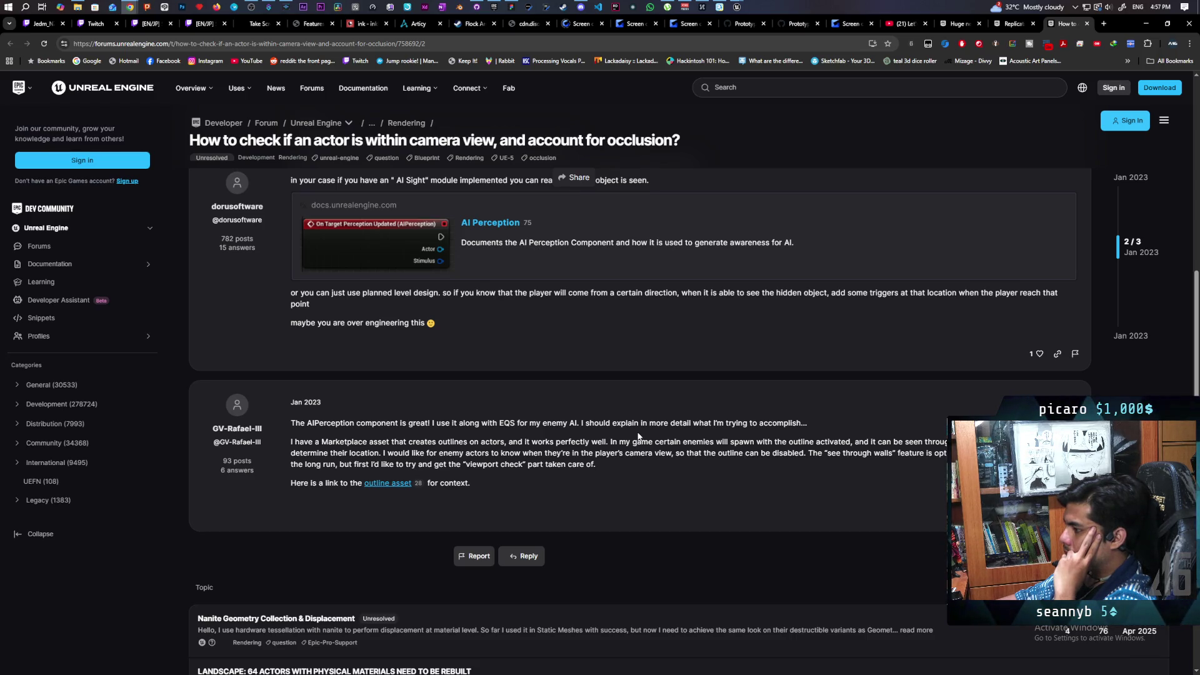
pyautogui.scroll(2, 639, 435)
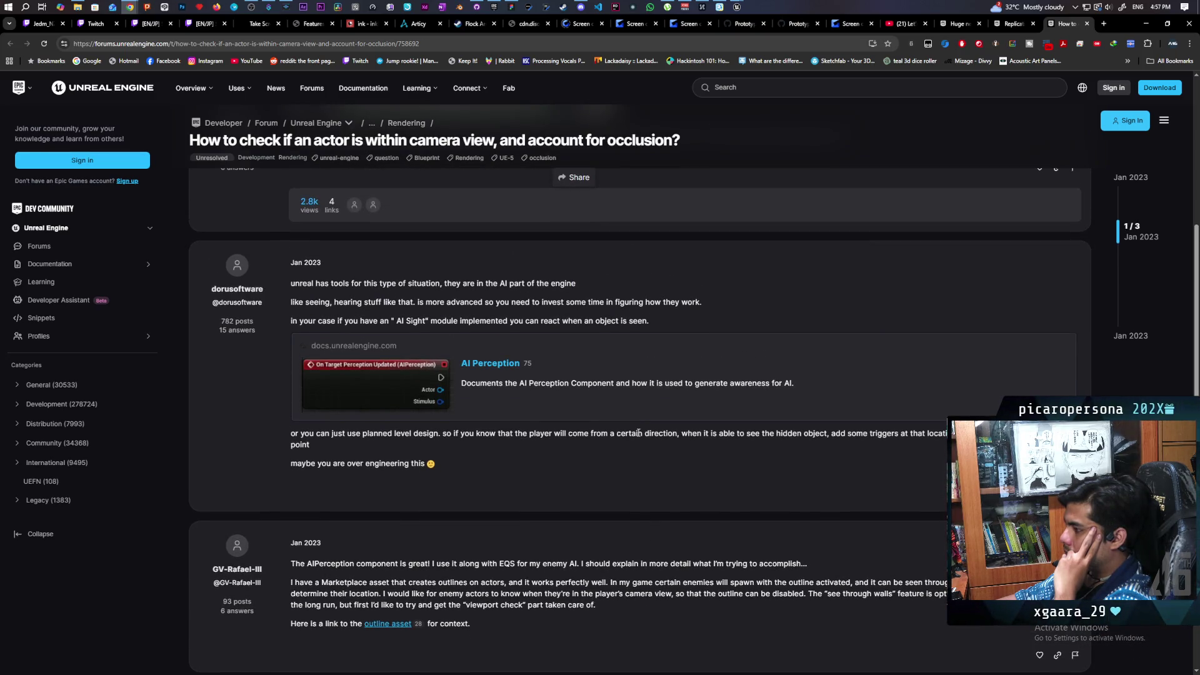
pyautogui.scroll(5, 639, 433)
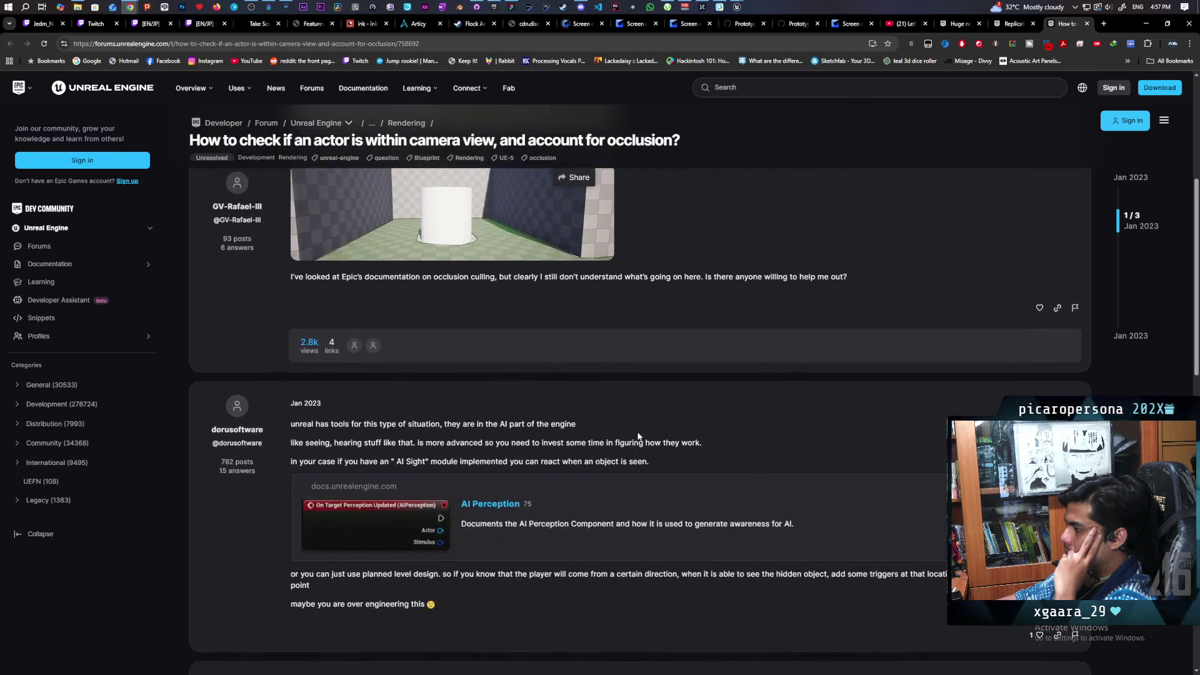
pyautogui.scroll(-5, 639, 436)
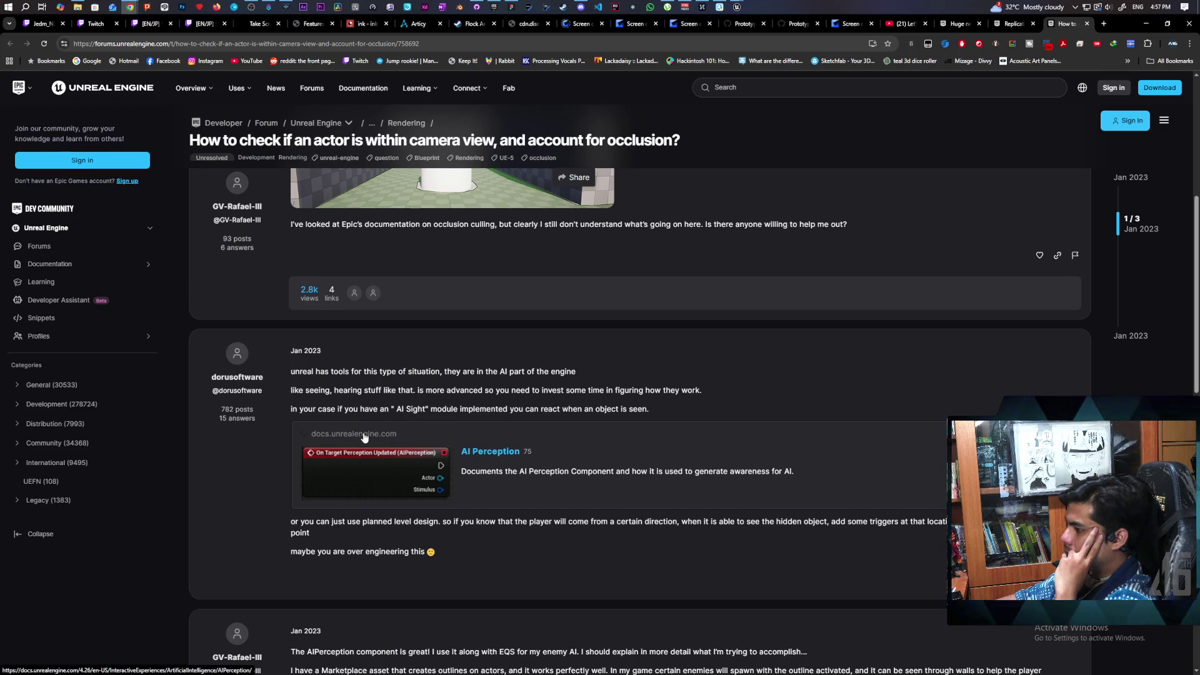
# Open the linked AI Perception documentation page and read through the AI Perception Component section.
pyautogui.click(482, 455)
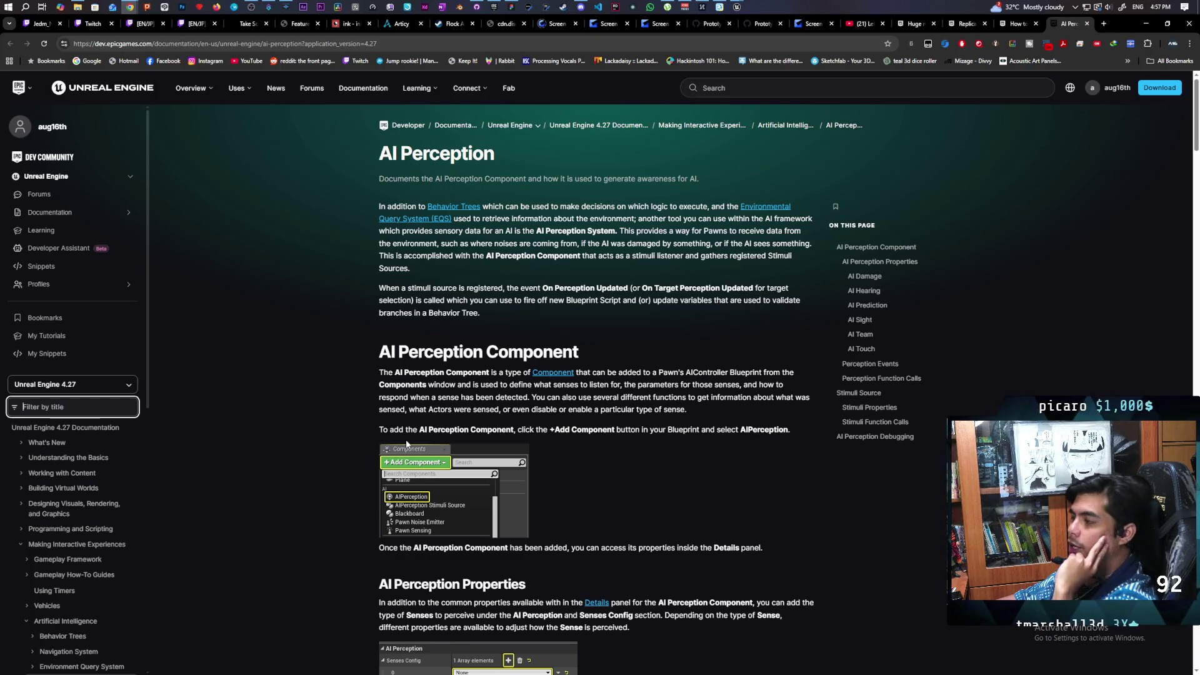
pyautogui.scroll(-2, 588, 407)
pyautogui.scroll(-1, 588, 407)
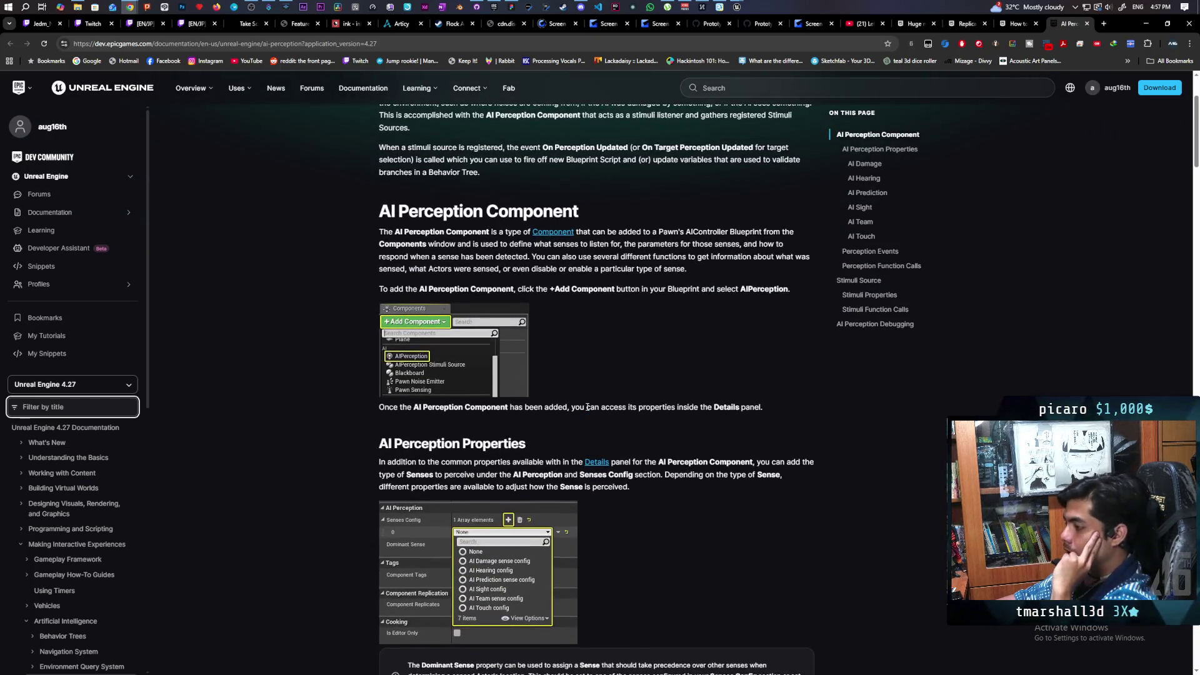
pyautogui.scroll(-5, 588, 406)
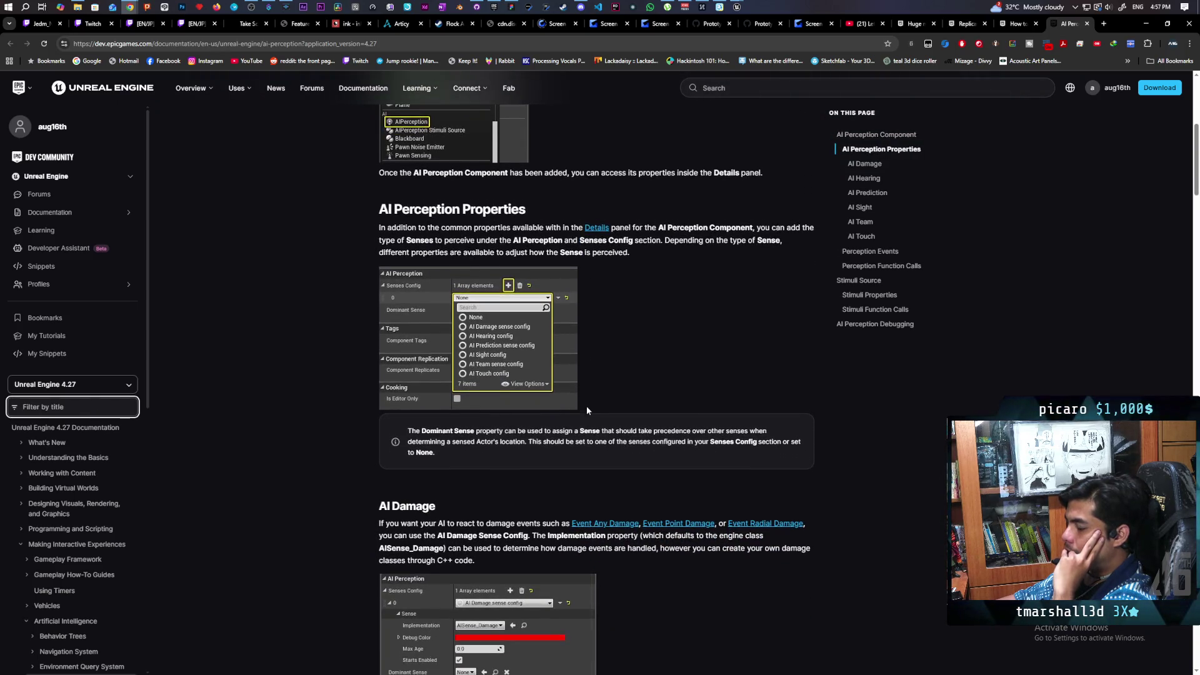
pyautogui.scroll(-4, 586, 407)
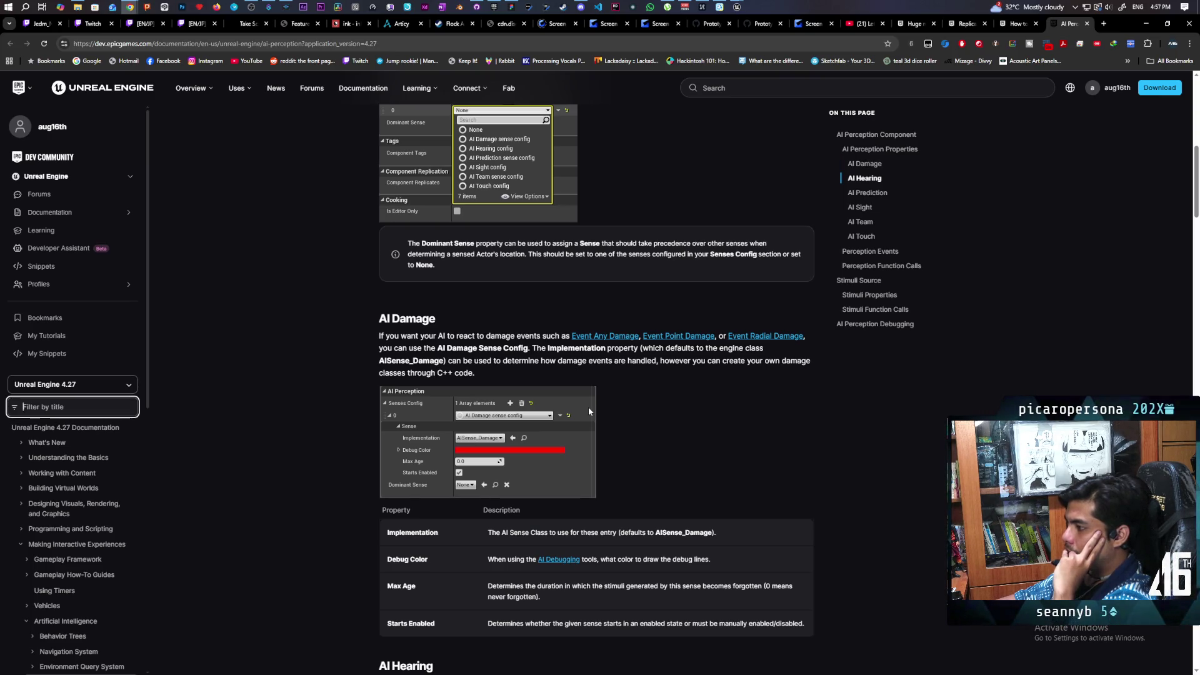
pyautogui.scroll(-3, 589, 411)
pyautogui.scroll(-3, 589, 411)
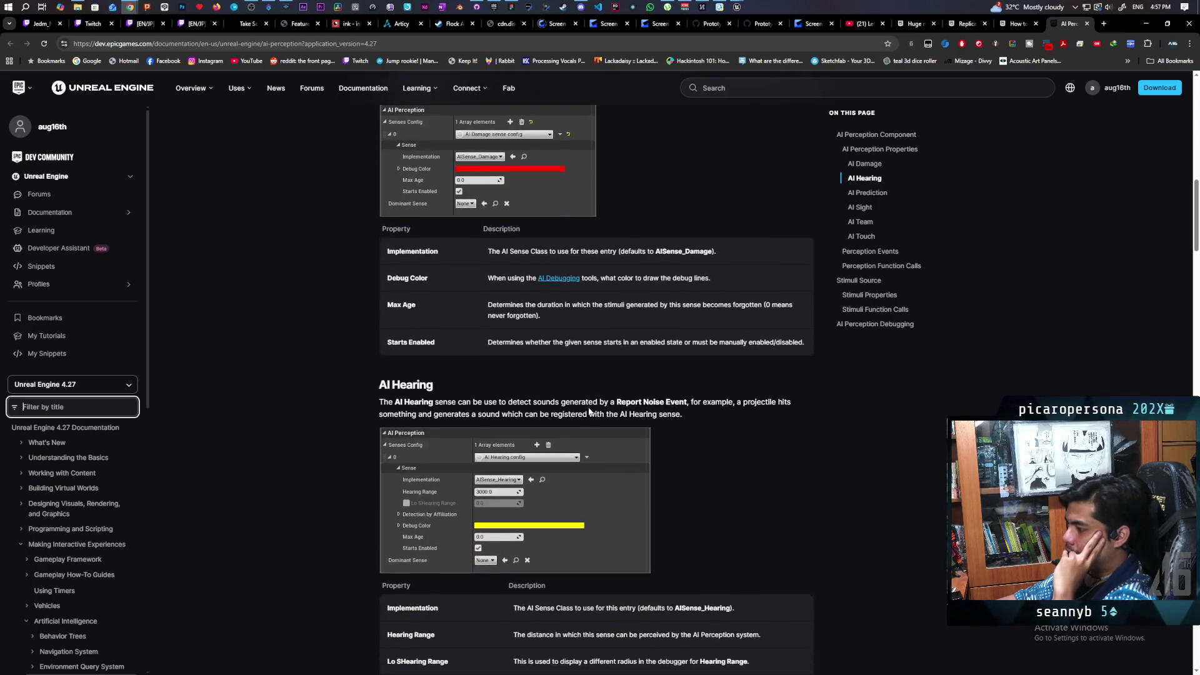
# Scroll through the AI Damage and AI Hearing sections, stopping at the Hearing properties table.
pyautogui.scroll(-4, 589, 411)
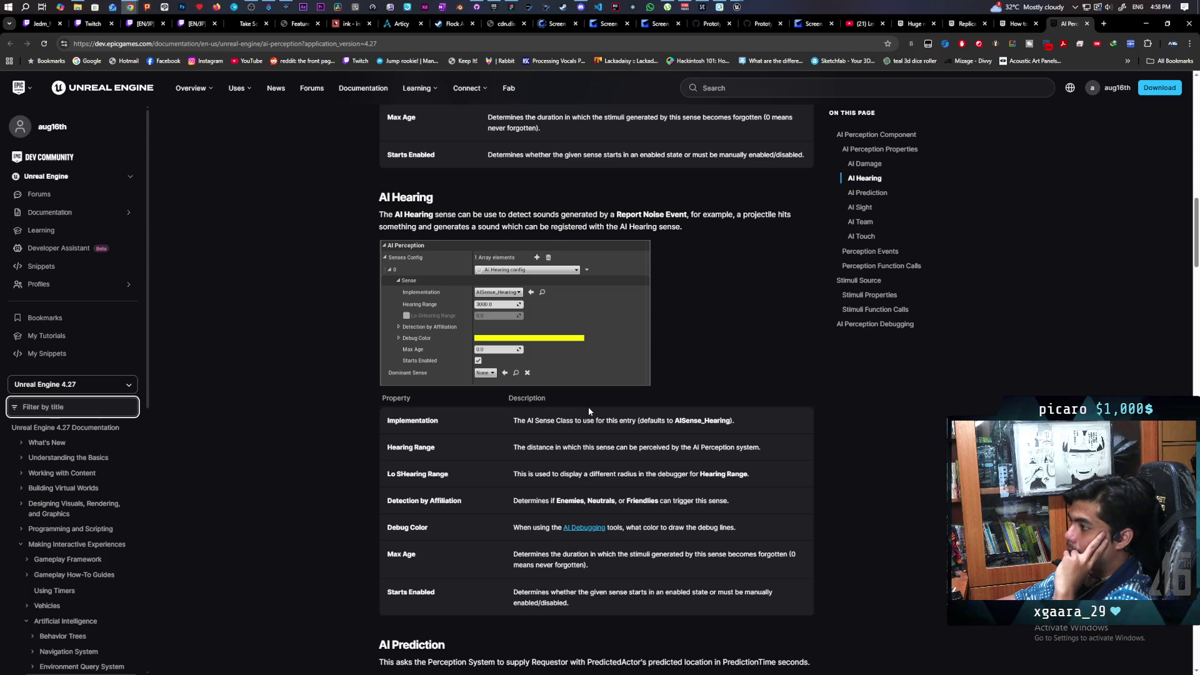
pyautogui.scroll(-2, 589, 411)
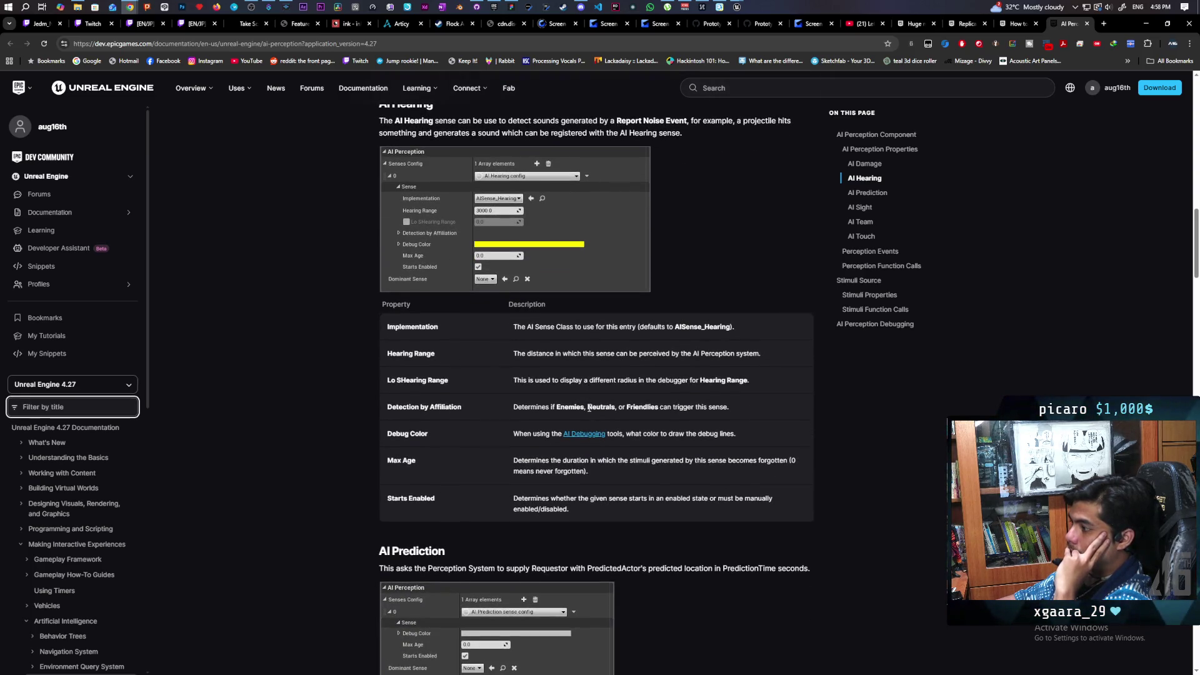
pyautogui.scroll(3, 589, 411)
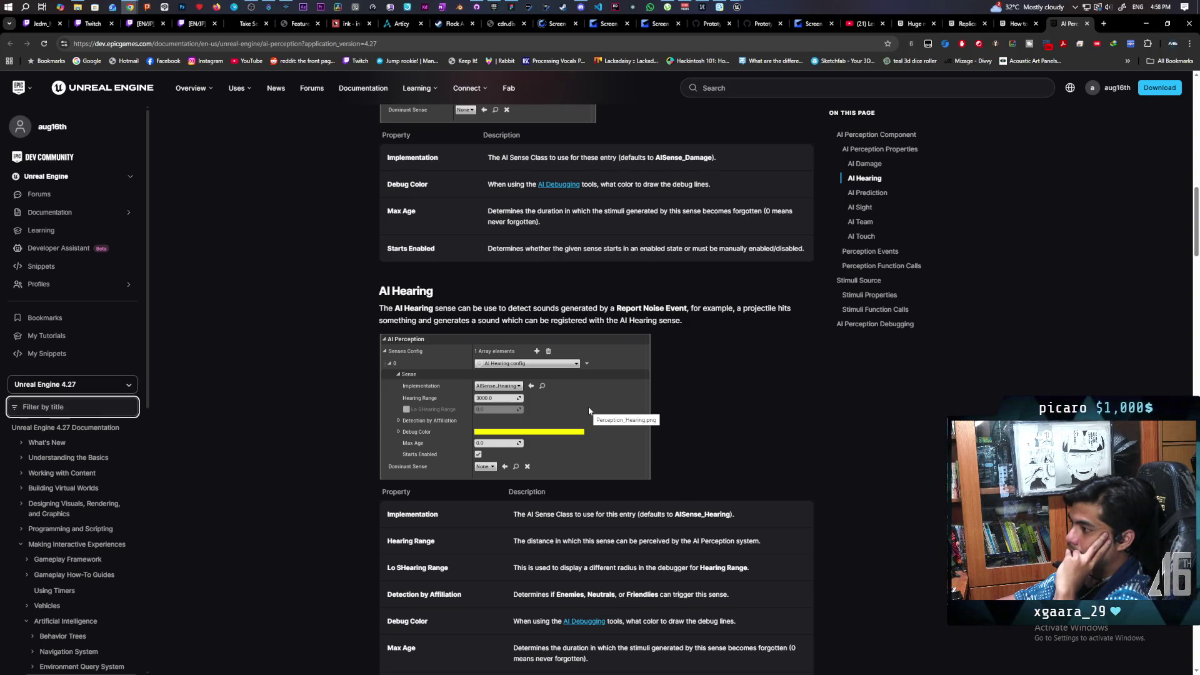
pyautogui.scroll(3, 589, 411)
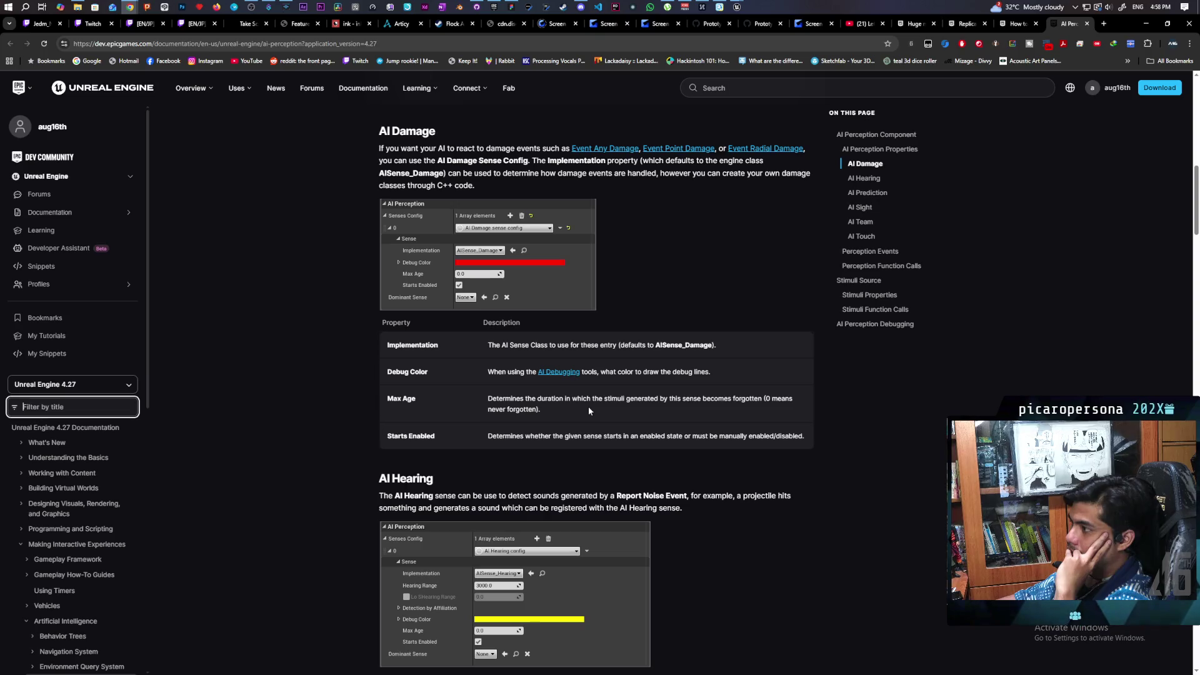
pyautogui.scroll(7, 589, 411)
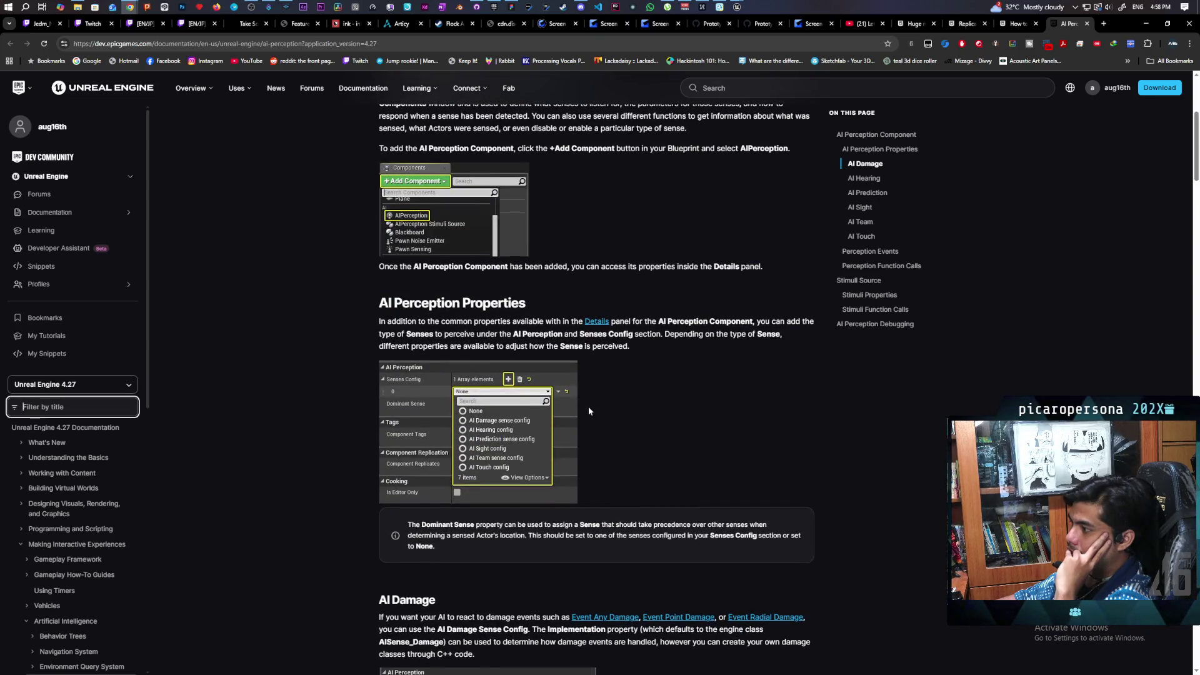
pyautogui.scroll(-15, 589, 412)
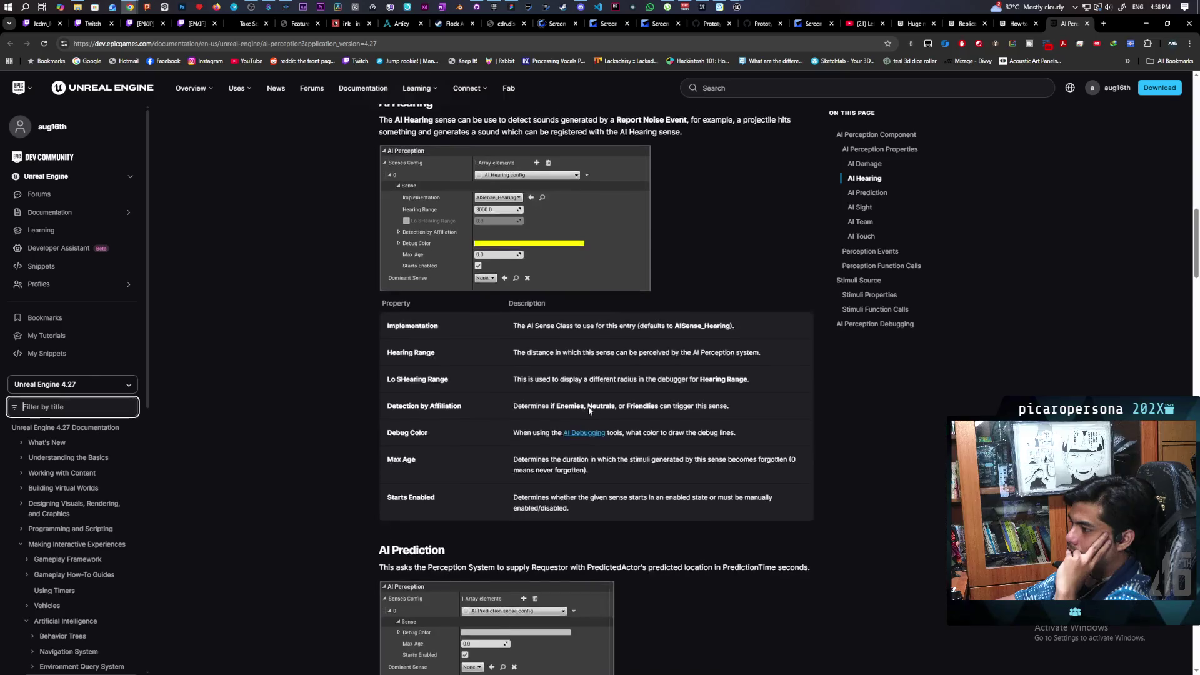
pyautogui.scroll(-10, 588, 410)
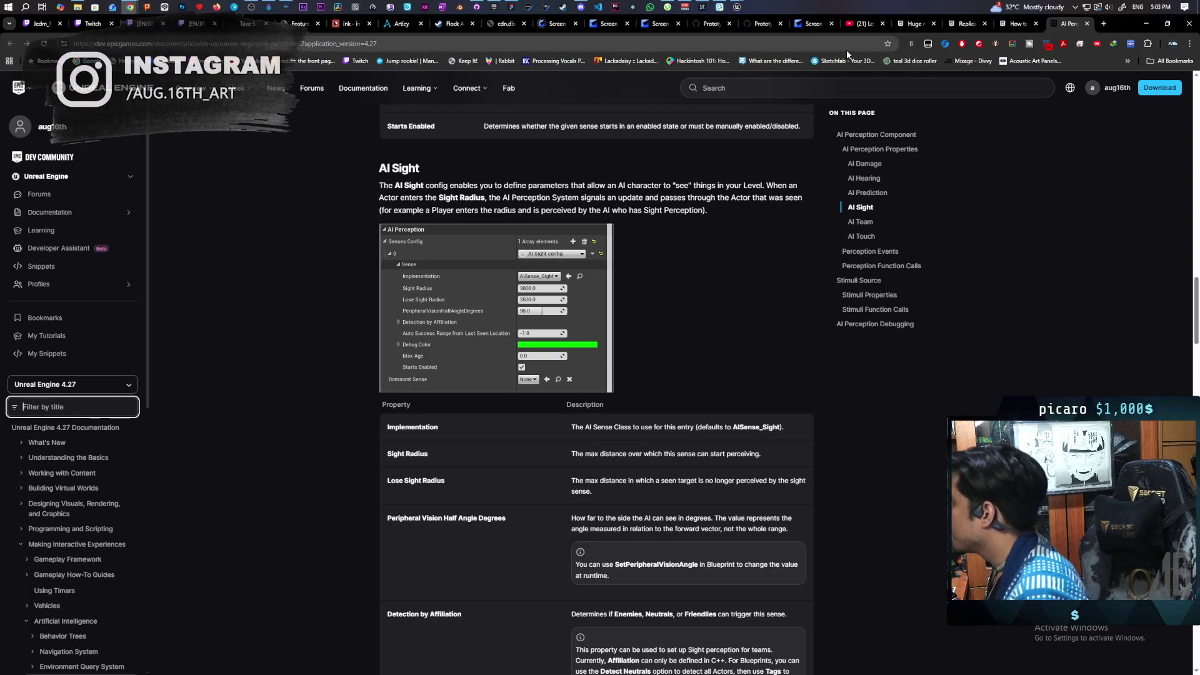
# Open a new Chrome tab showing the Google start page beside the AI Sight docs.
pyautogui.click(1102, 24)
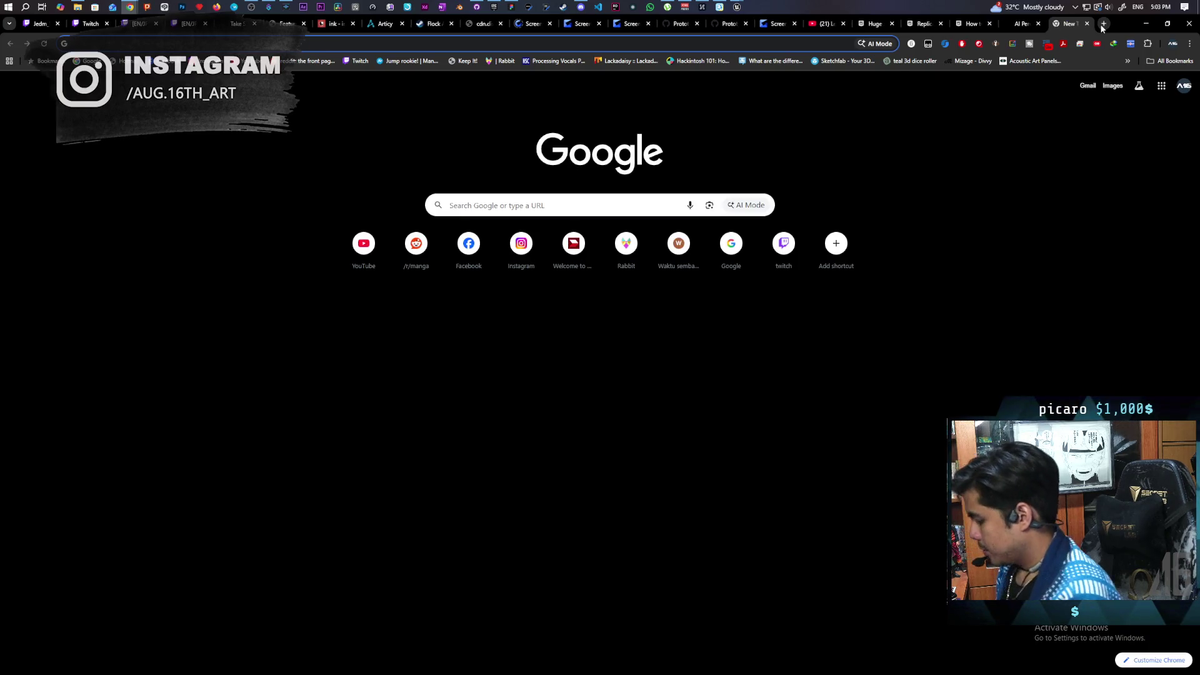
# Search 'is there a way to show camera range ue5' and open the forum thread on tracing camera field of view.
pyautogui.write('is there a ay')
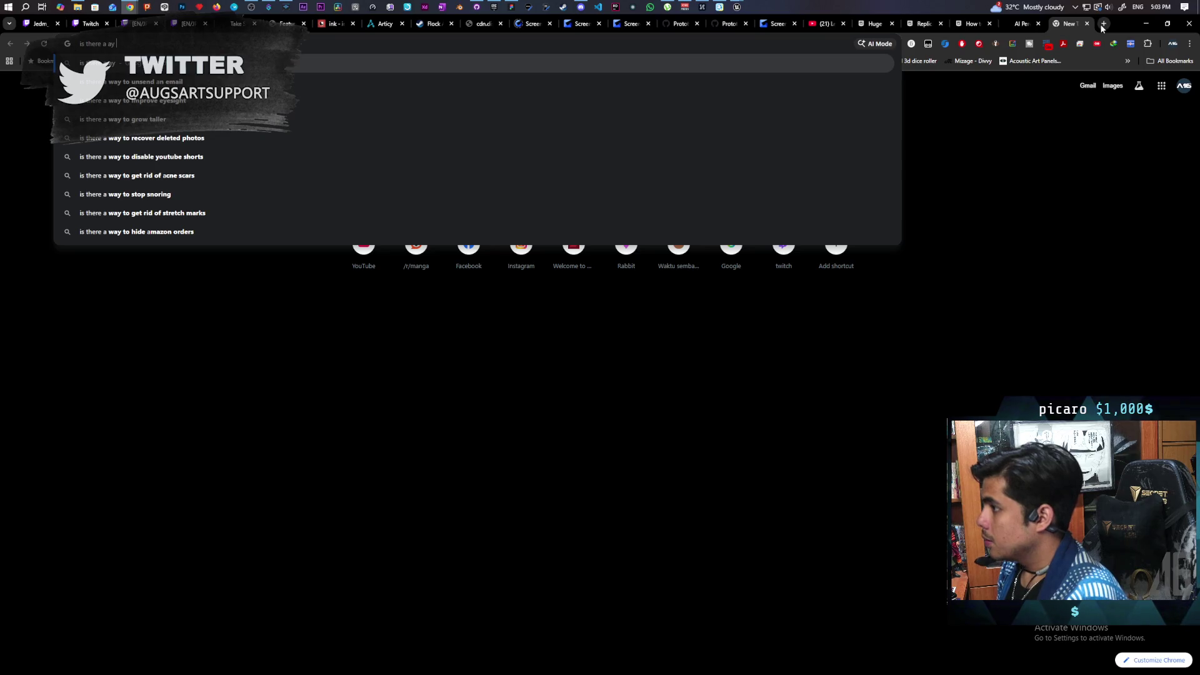
pyautogui.press('BackSpace')
pyautogui.write('way to print')
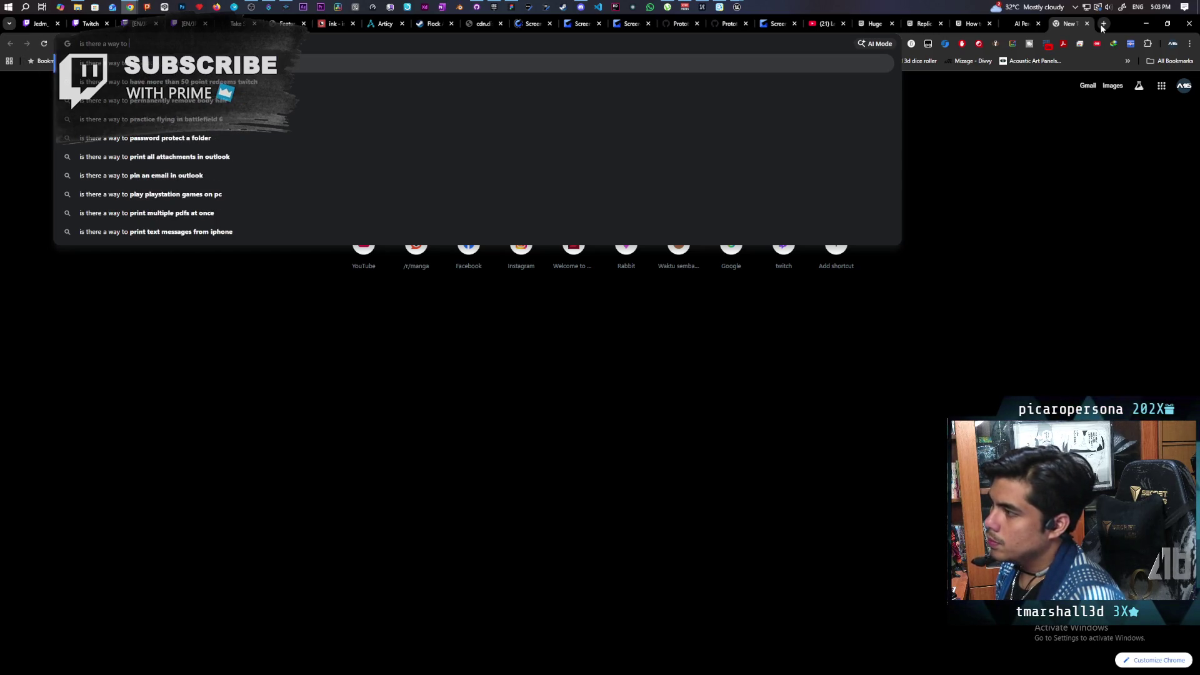
pyautogui.press('BackSpace')
pyautogui.press('BackSpace')
pyautogui.write('show ')
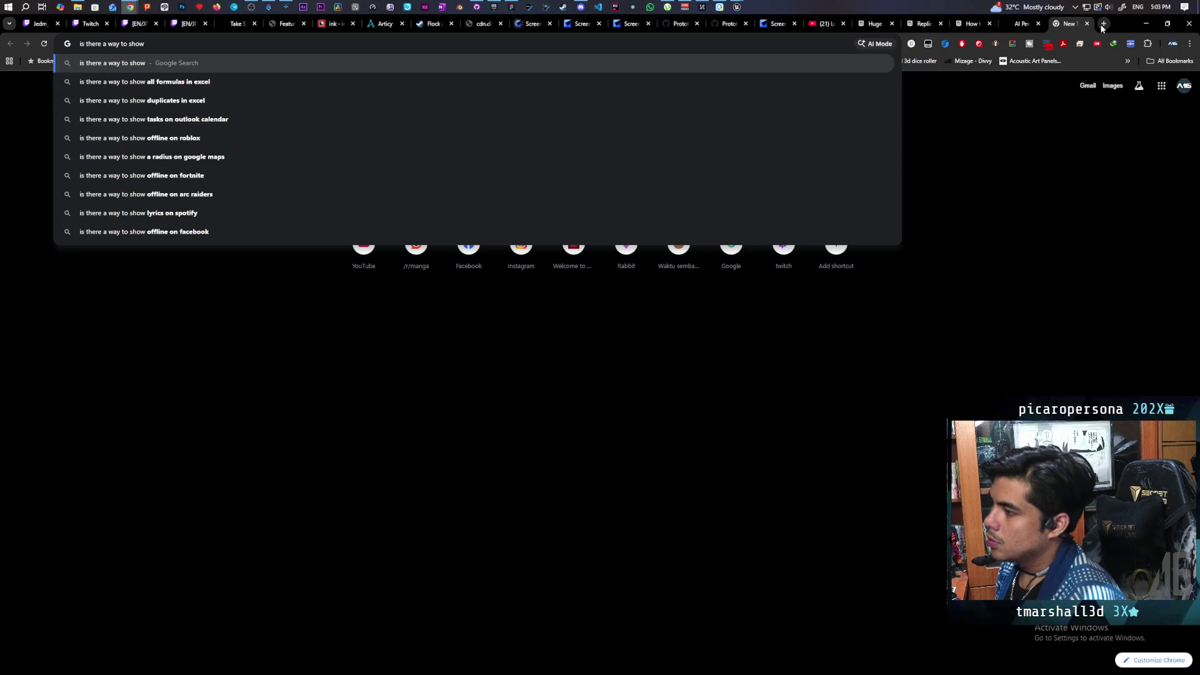
pyautogui.write('camera ')
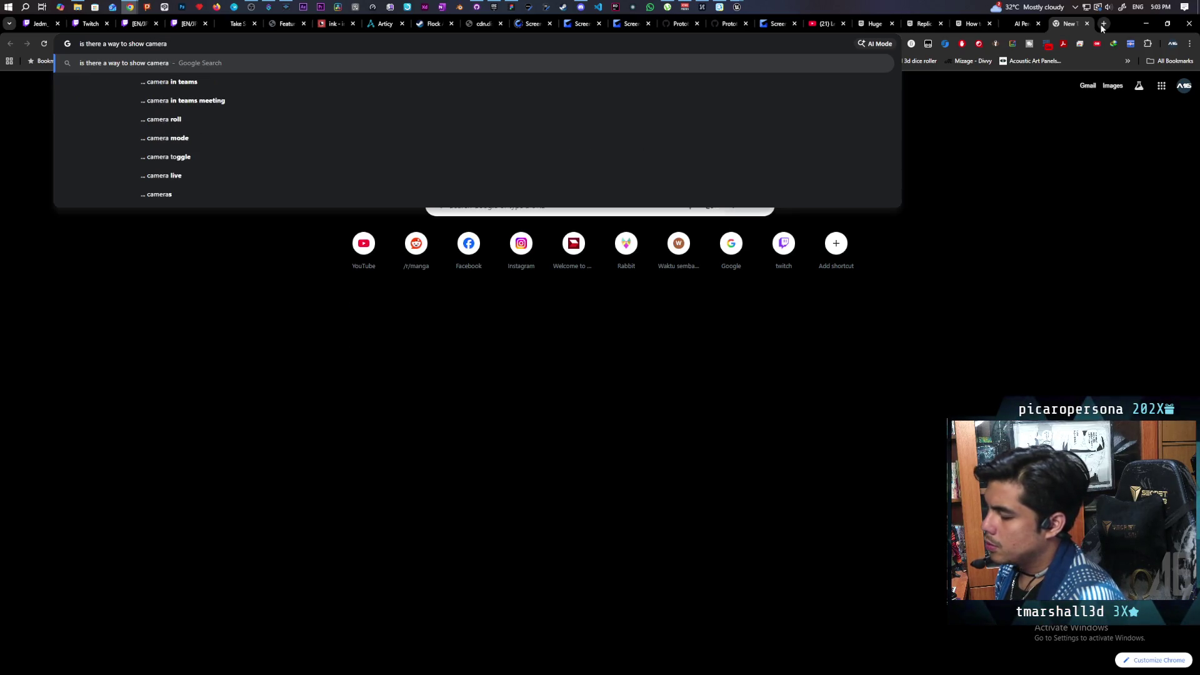
pyautogui.write('range')
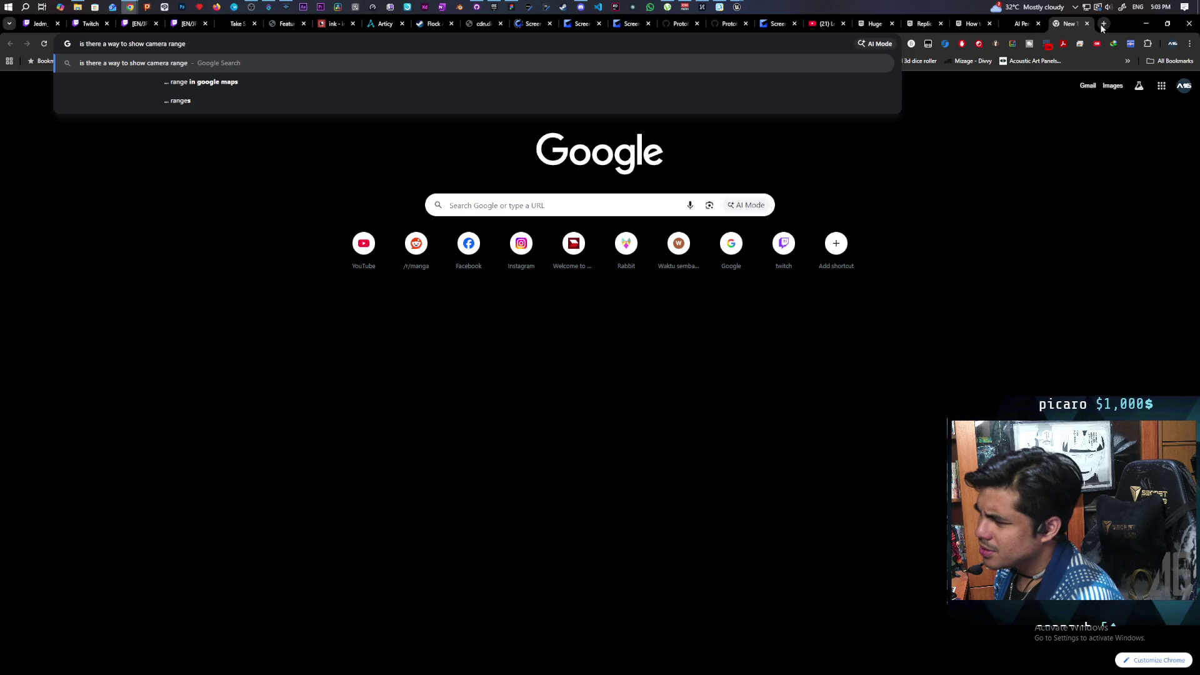
pyautogui.write(' ue5')
pyautogui.press('Return')
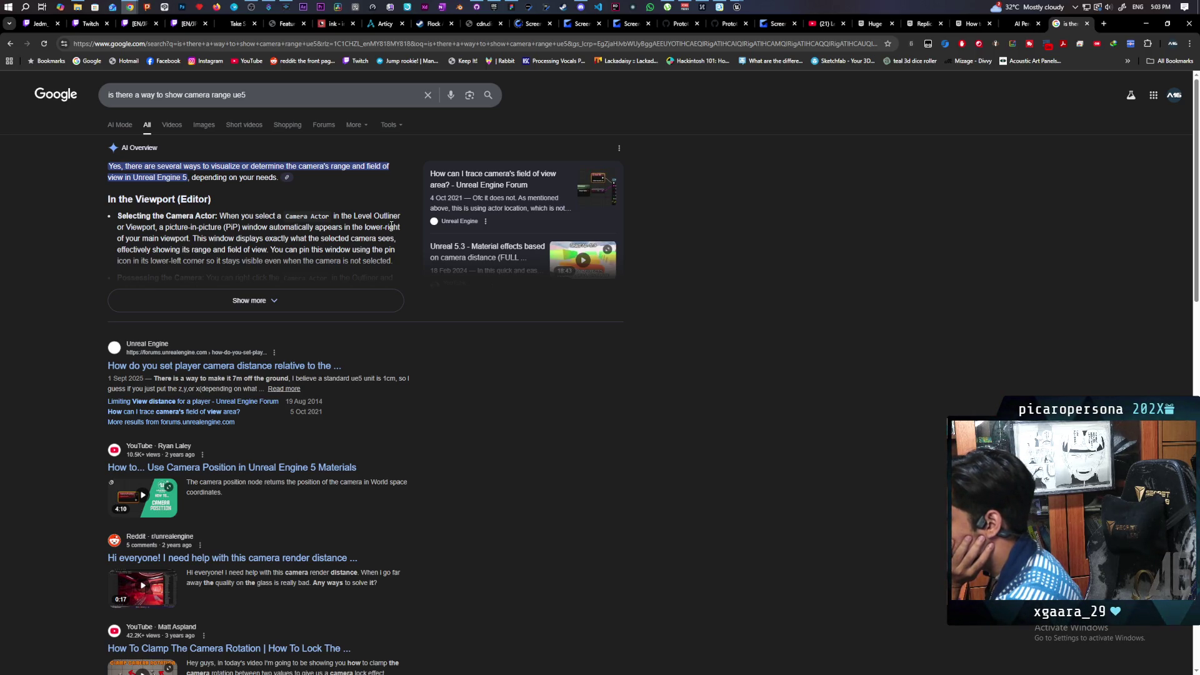
pyautogui.click(517, 179)
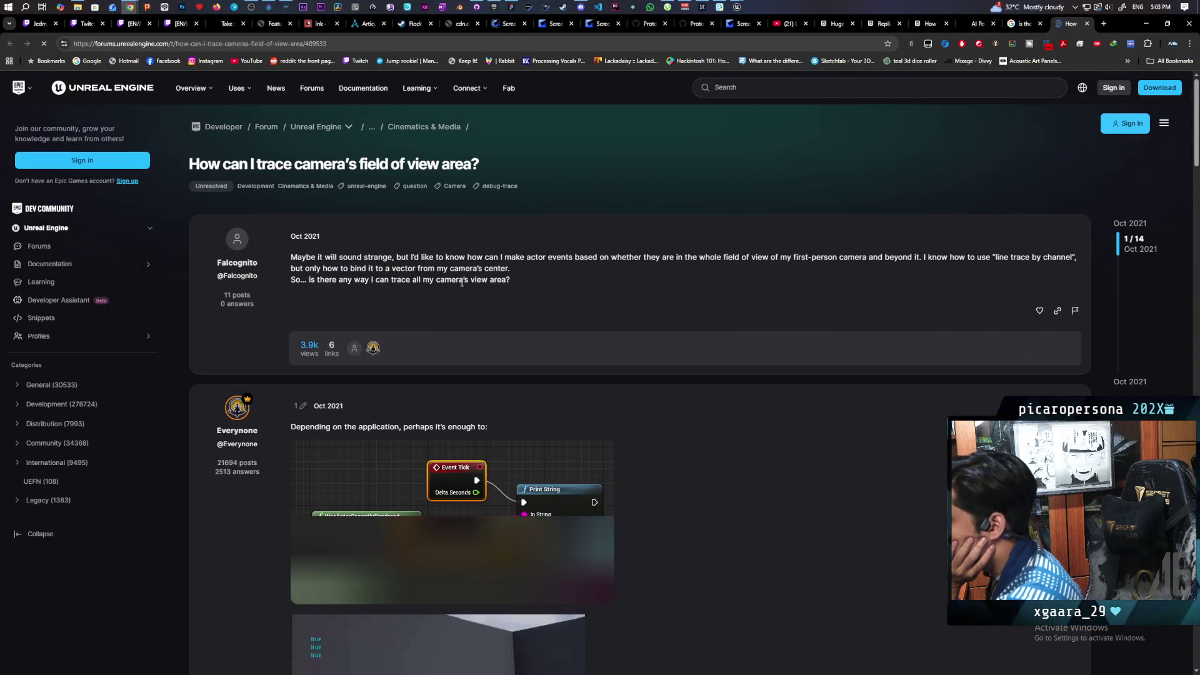
# Scroll the field-of-view thread down to the reply suggesting dot product or camera frustum math.
pyautogui.scroll(-2, 525, 283)
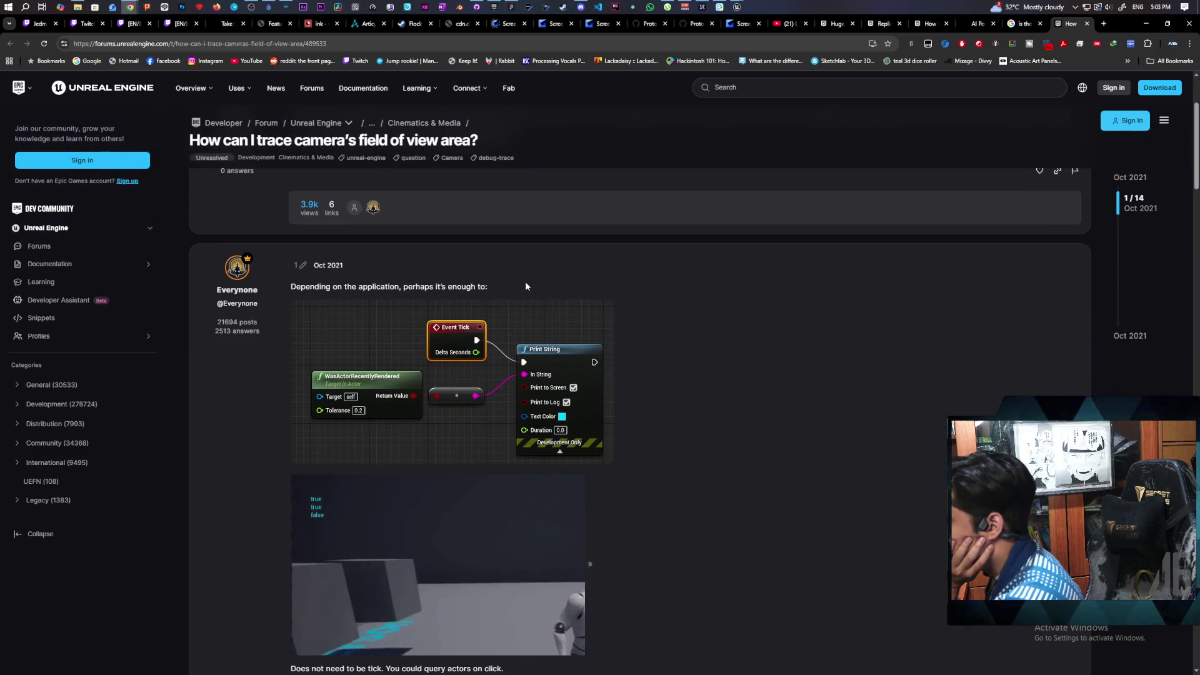
pyautogui.scroll(-1, 526, 286)
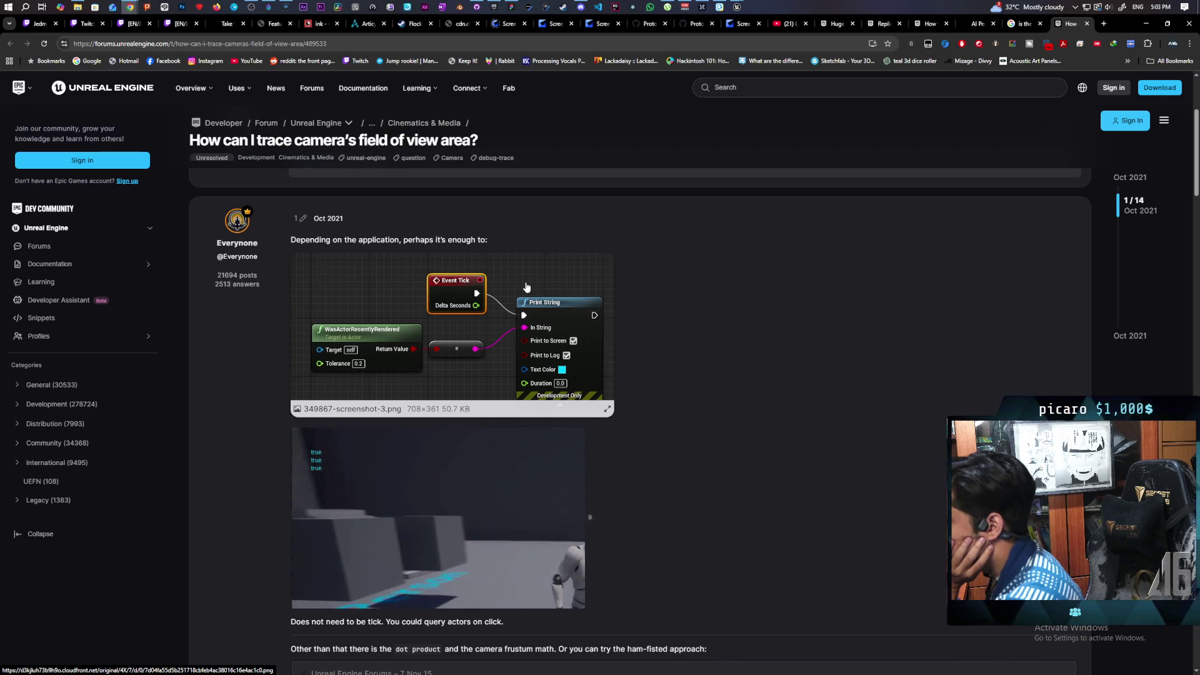
pyautogui.scroll(-1, 526, 287)
pyautogui.scroll(-2, 526, 286)
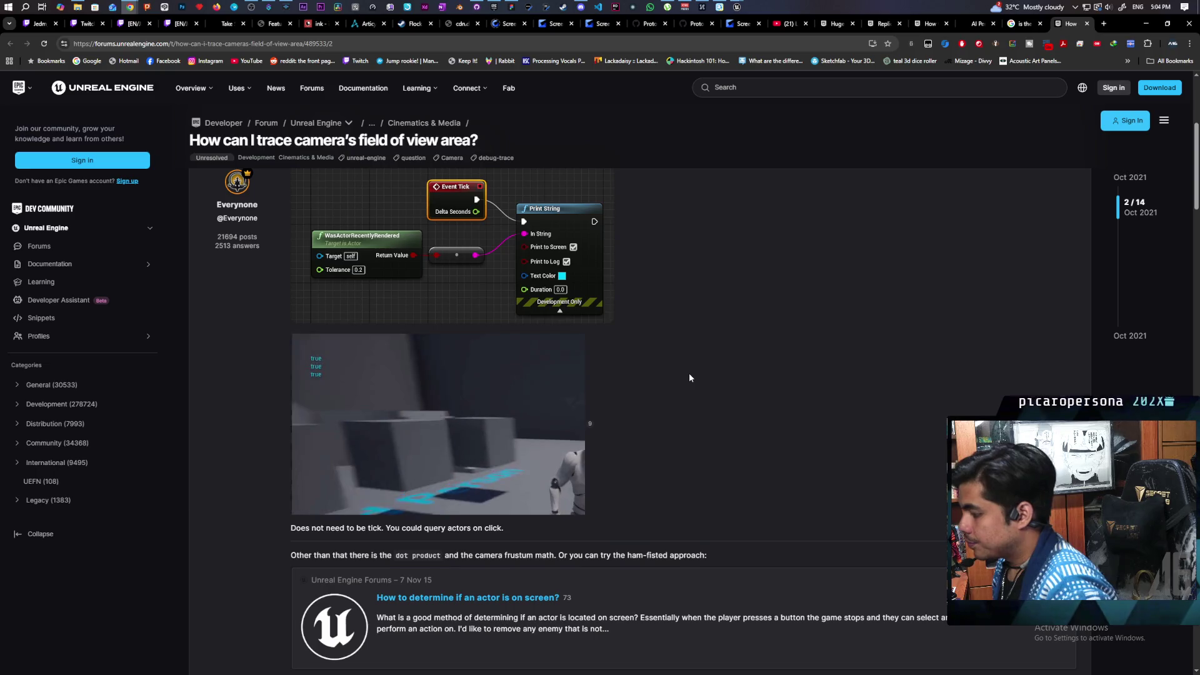
pyautogui.scroll(-1, 690, 377)
pyautogui.scroll(-3, 691, 377)
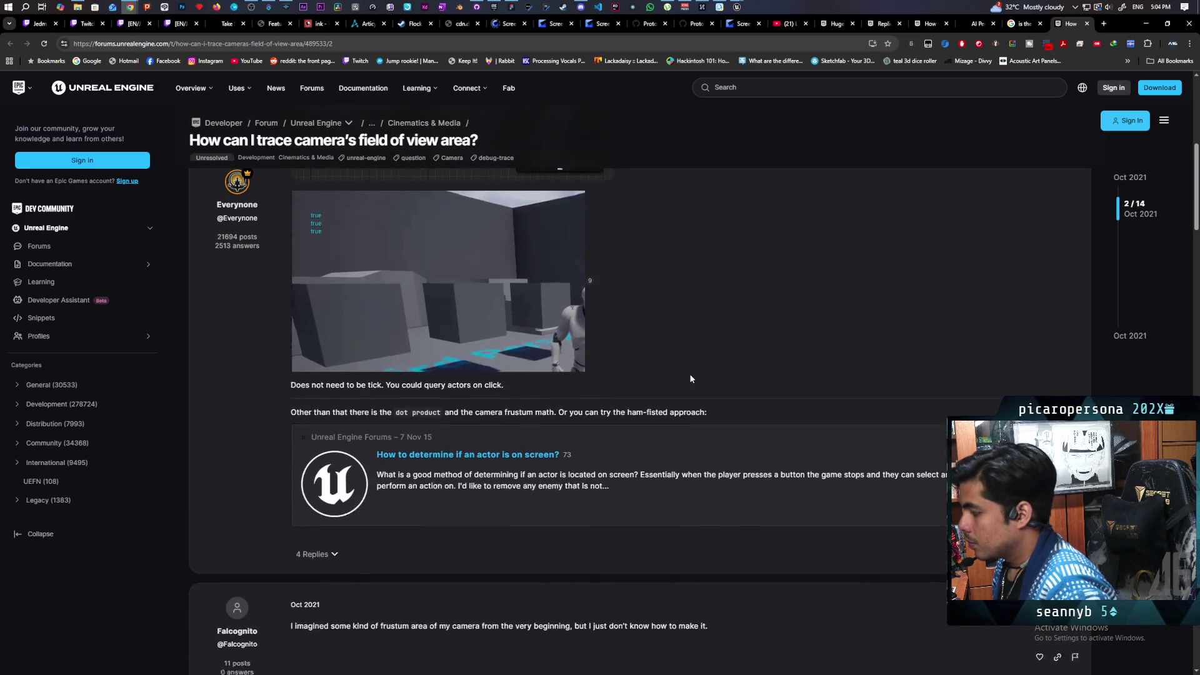
pyautogui.scroll(-1, 690, 377)
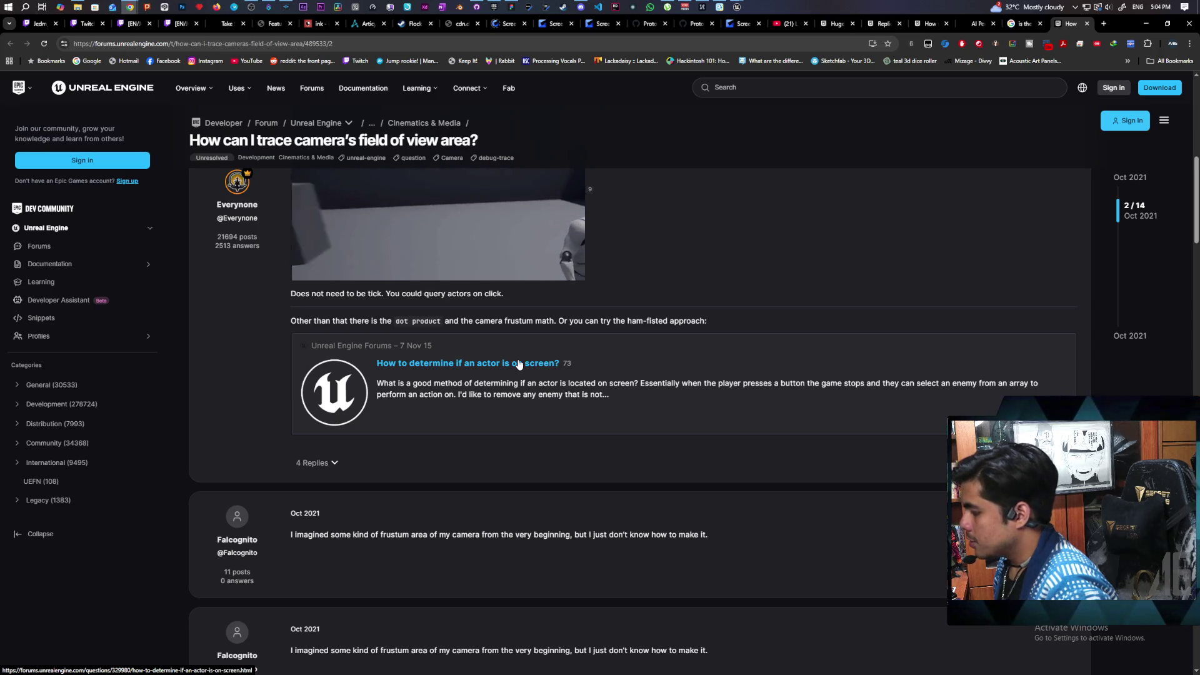
pyautogui.scroll(-10, 518, 364)
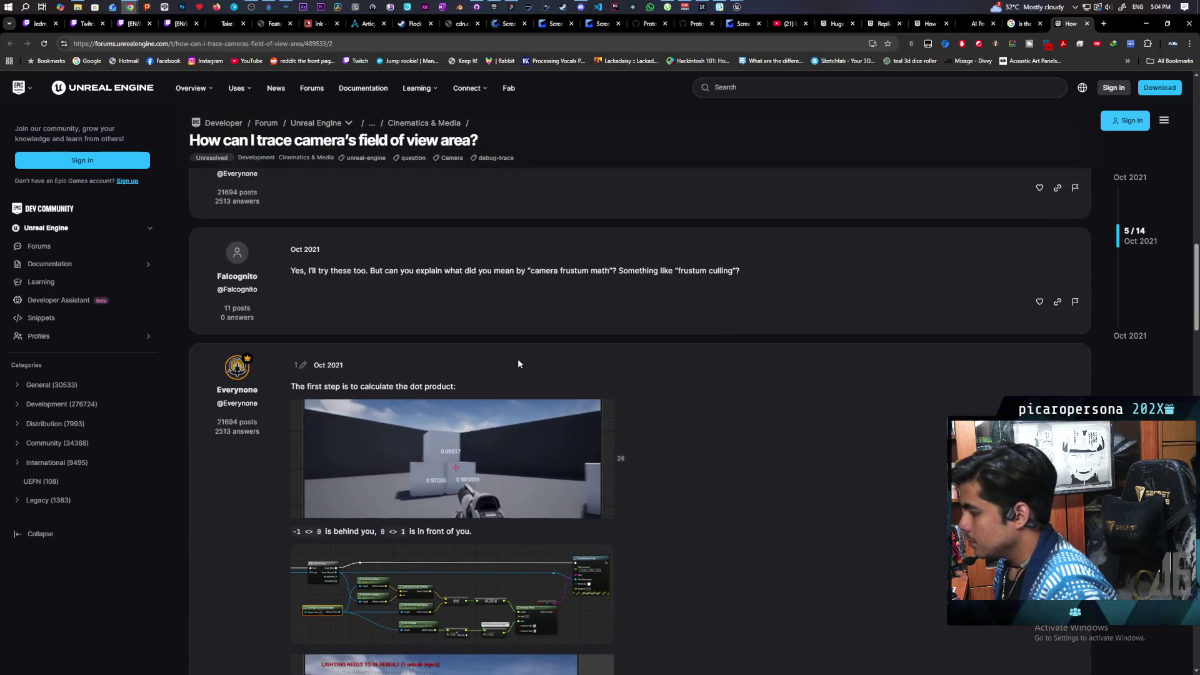
# Scroll past the dot product GIFs to replies on actor bounds and WasActorRecentlyRendered precision.
pyautogui.scroll(-2, 518, 364)
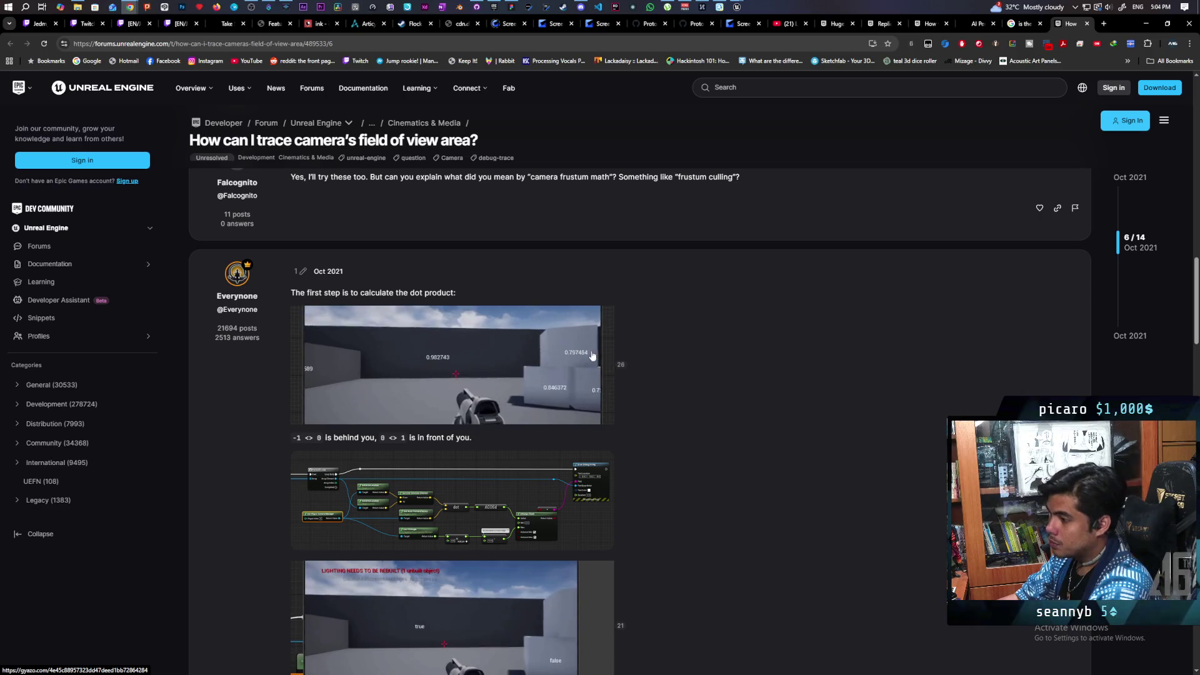
pyautogui.scroll(-5, 609, 366)
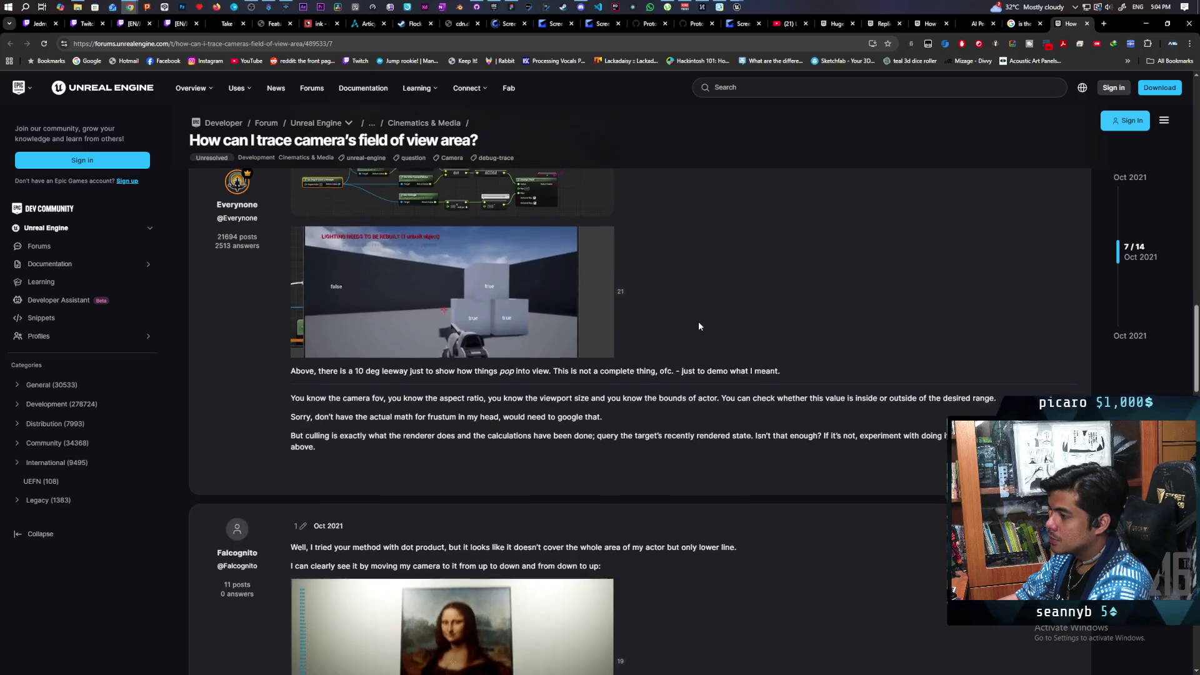
pyautogui.scroll(-1, 698, 322)
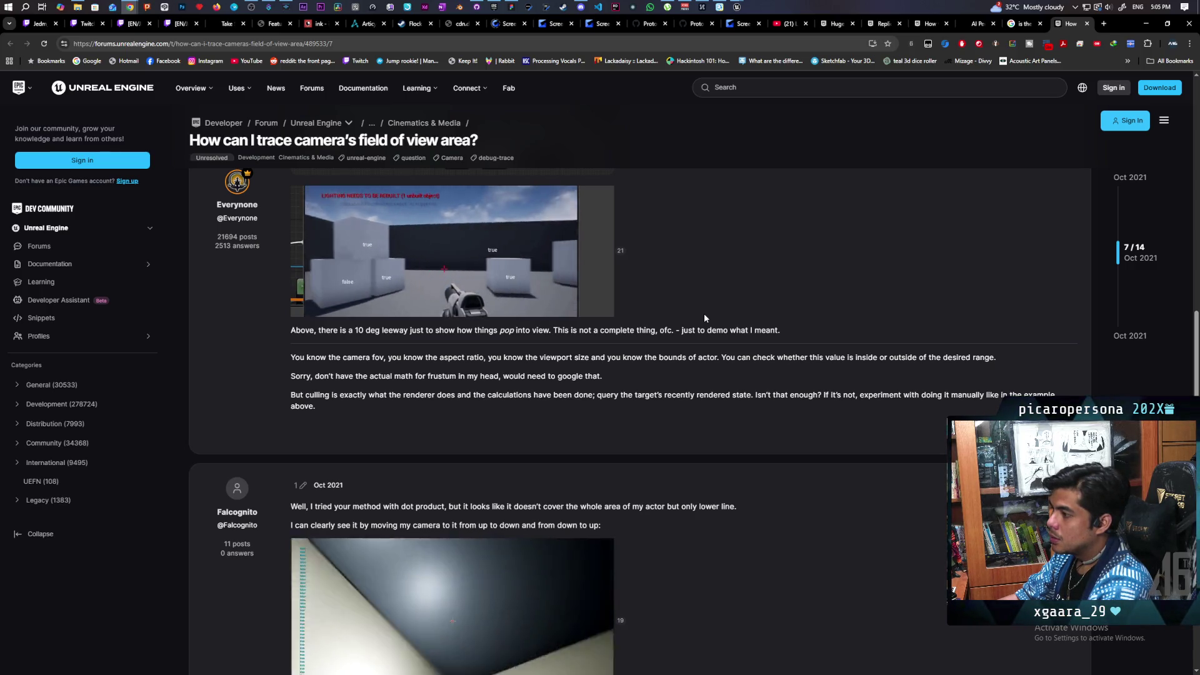
pyautogui.scroll(-3, 704, 316)
pyautogui.scroll(-1, 705, 318)
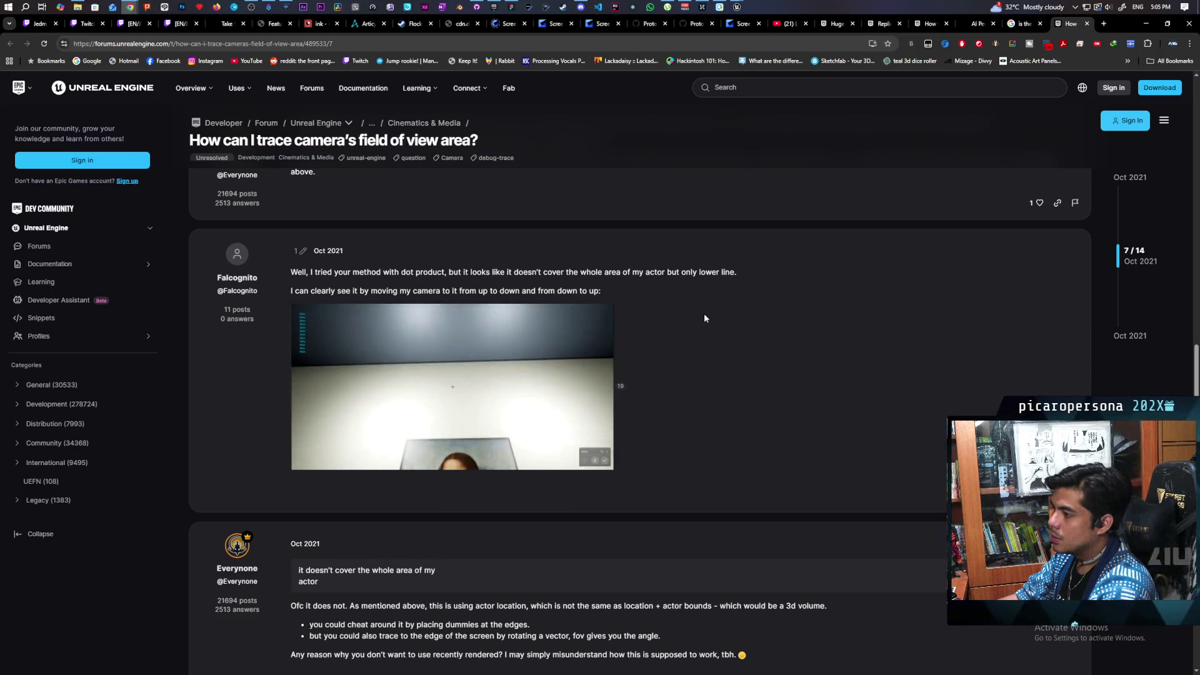
pyautogui.scroll(-3, 704, 318)
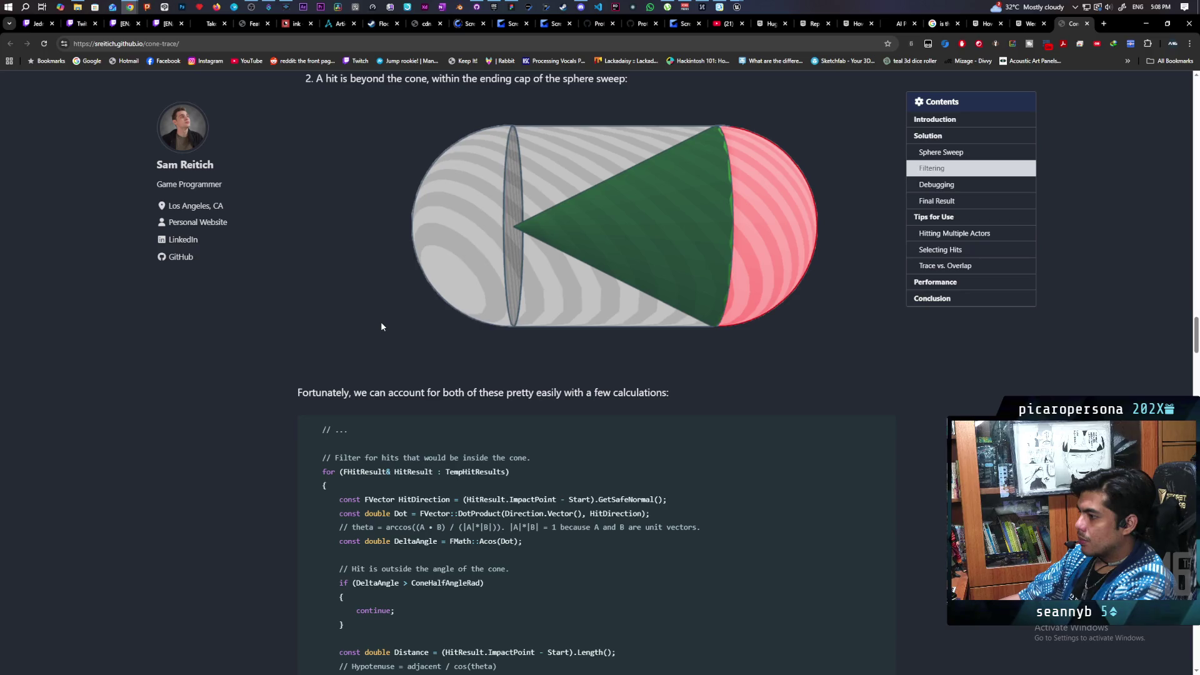
# Scroll the cone-trace article through Filtering and Debugging to the Final Result debug image.
pyautogui.scroll(-8, 381, 324)
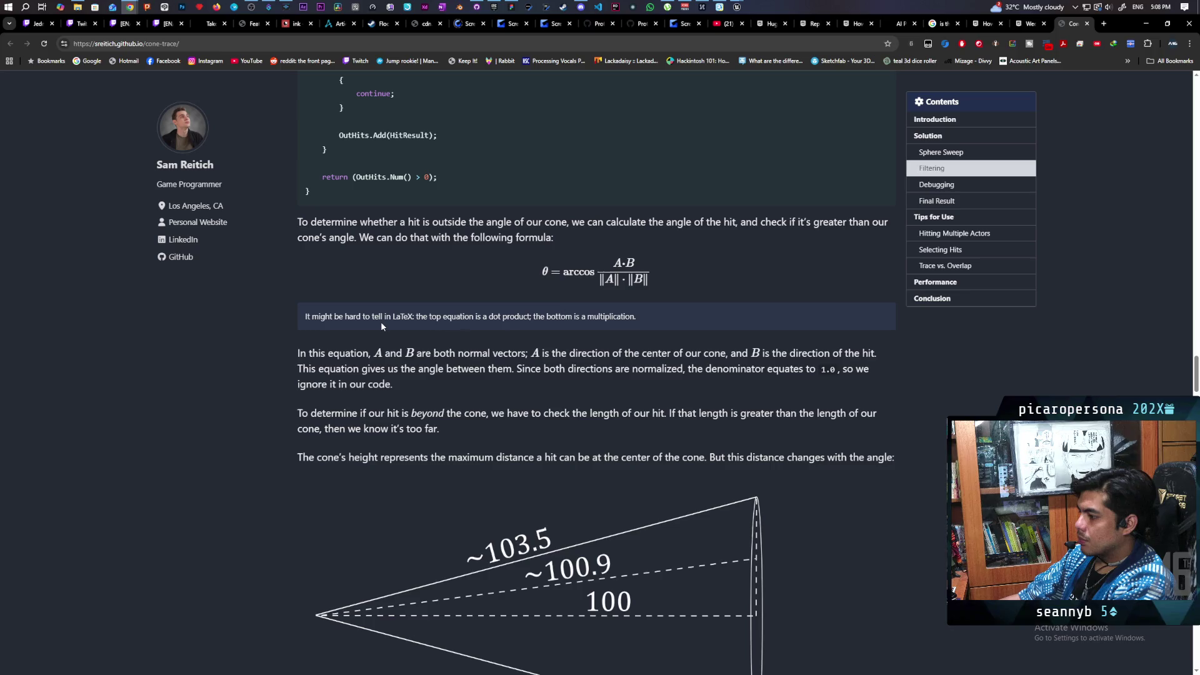
pyautogui.scroll(-5, 381, 325)
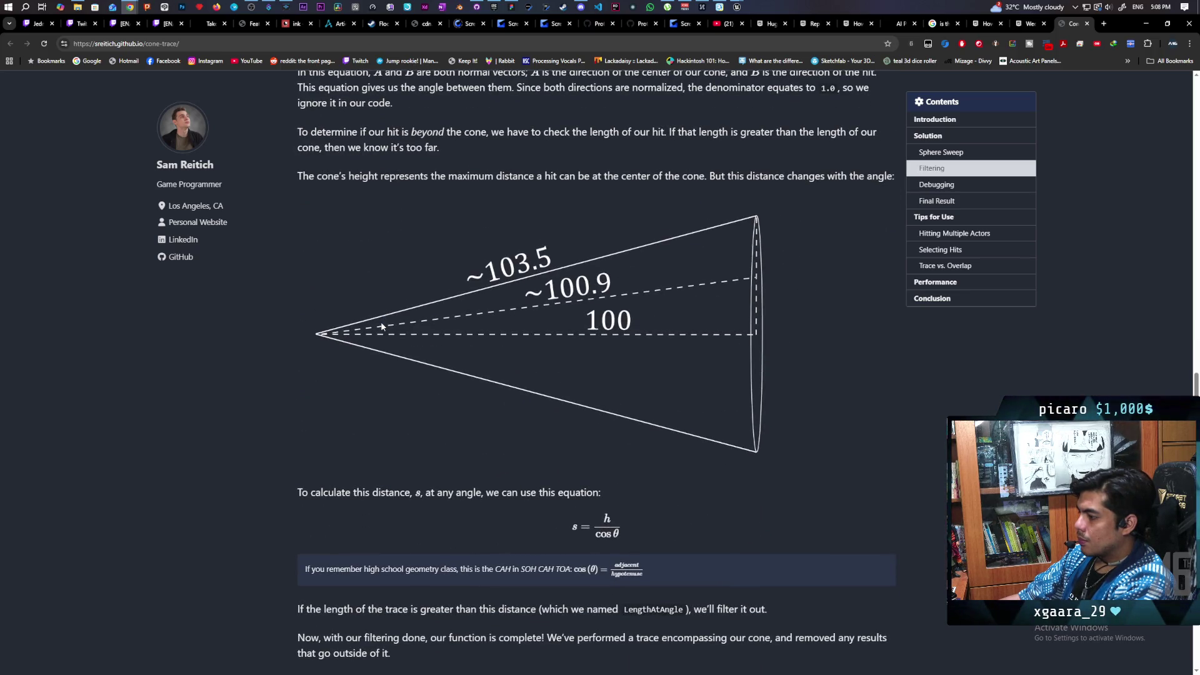
pyautogui.scroll(-5, 382, 325)
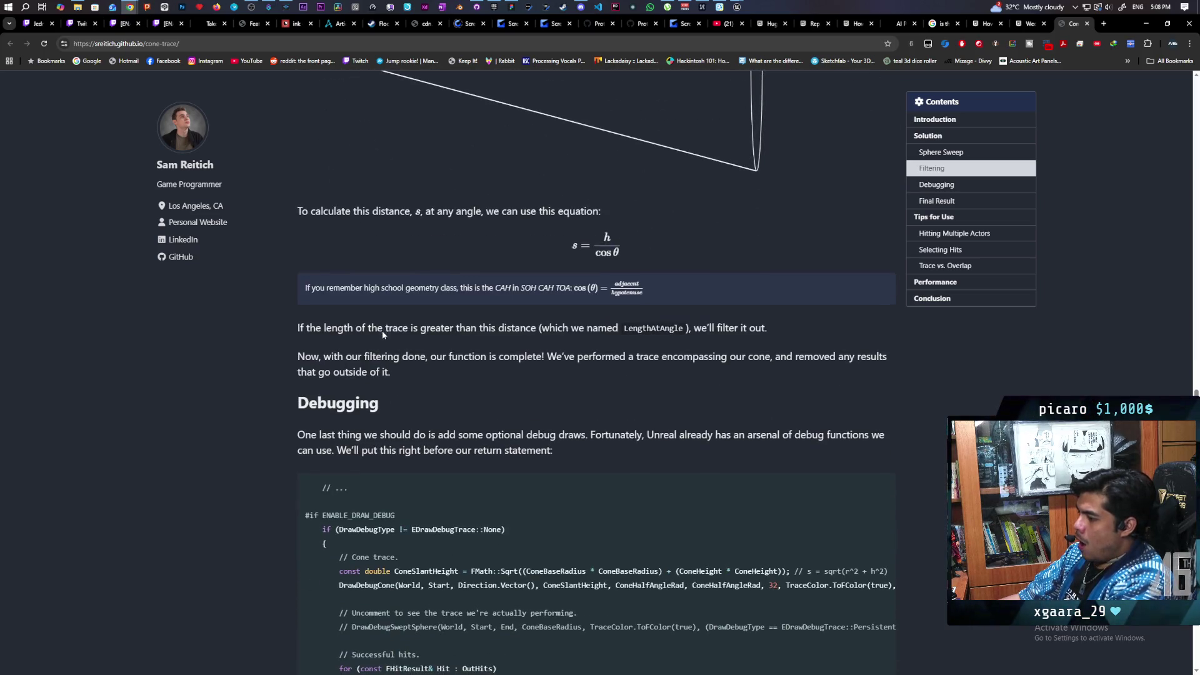
pyautogui.scroll(-10, 381, 325)
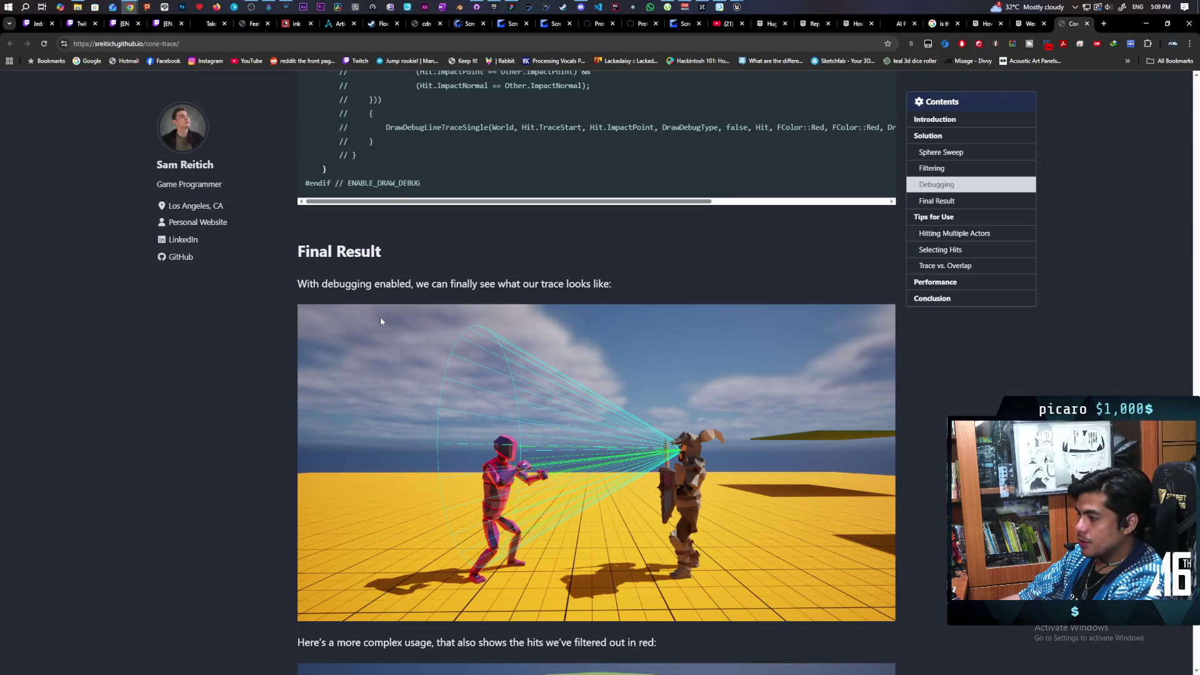
# Read the cone-trace article from Tips for Use through Trace vs. Overlap and Performance to the Conclusion.
pyautogui.scroll(-4, 380, 321)
pyautogui.scroll(-3, 379, 323)
pyautogui.scroll(-4, 380, 321)
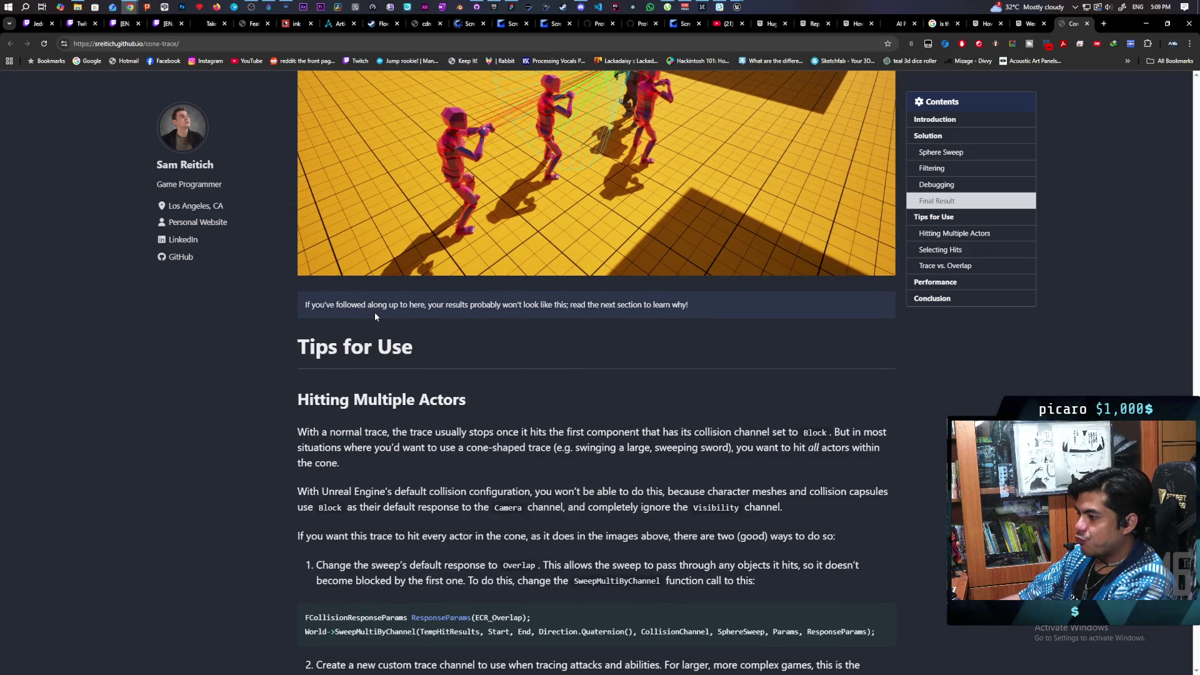
pyautogui.scroll(-9, 374, 314)
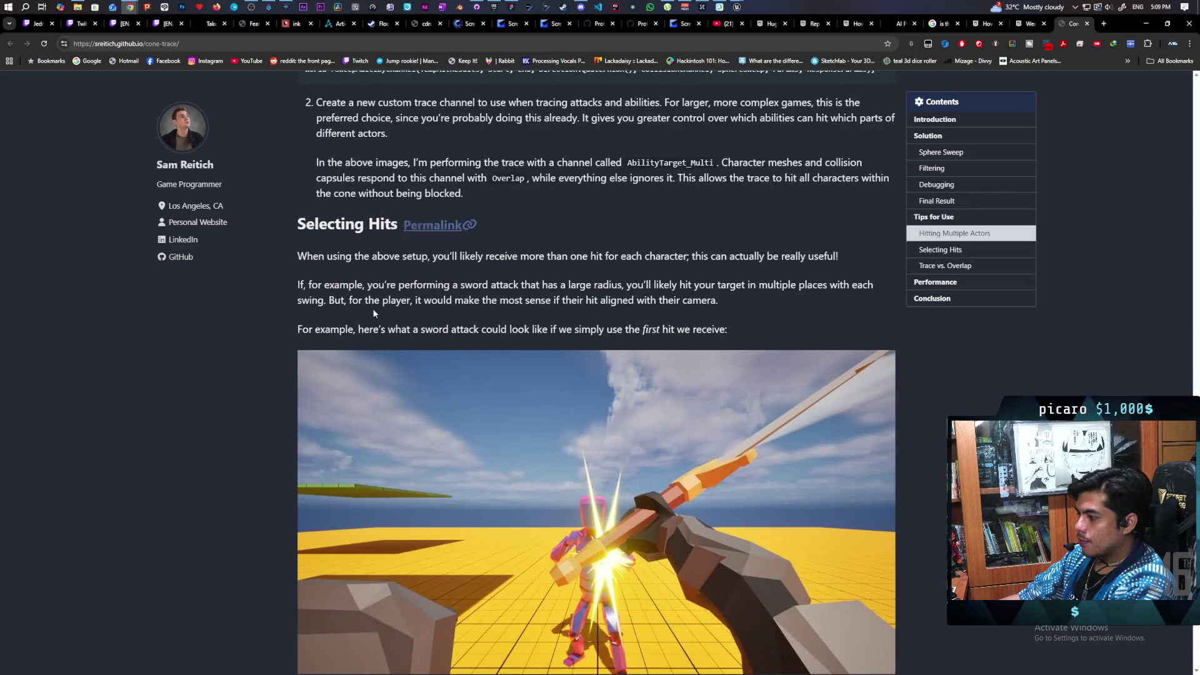
pyautogui.scroll(-2, 373, 309)
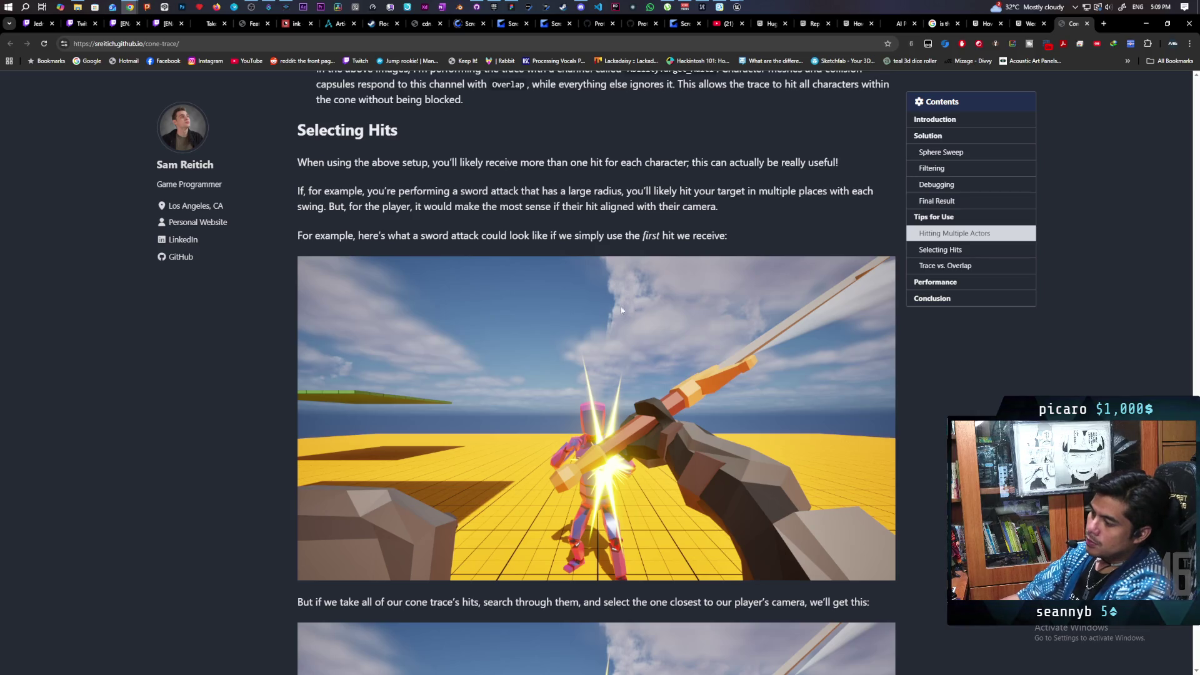
pyautogui.scroll(-2, 552, 351)
pyautogui.scroll(-3, 552, 351)
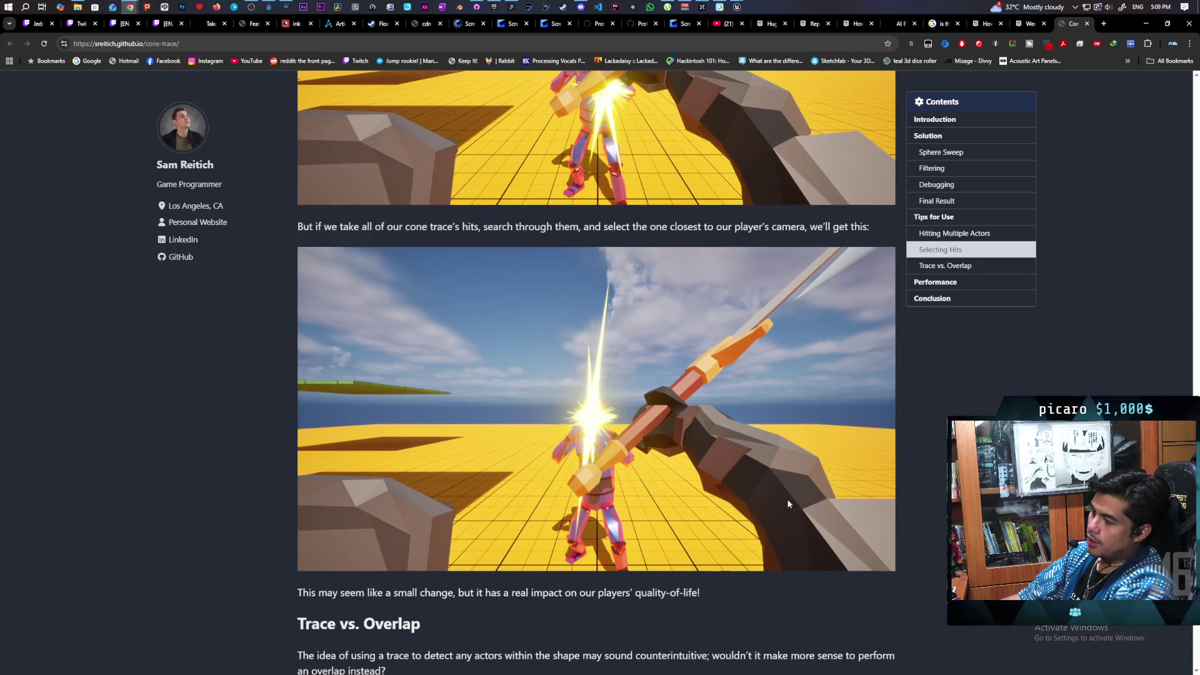
pyautogui.scroll(-3, 790, 500)
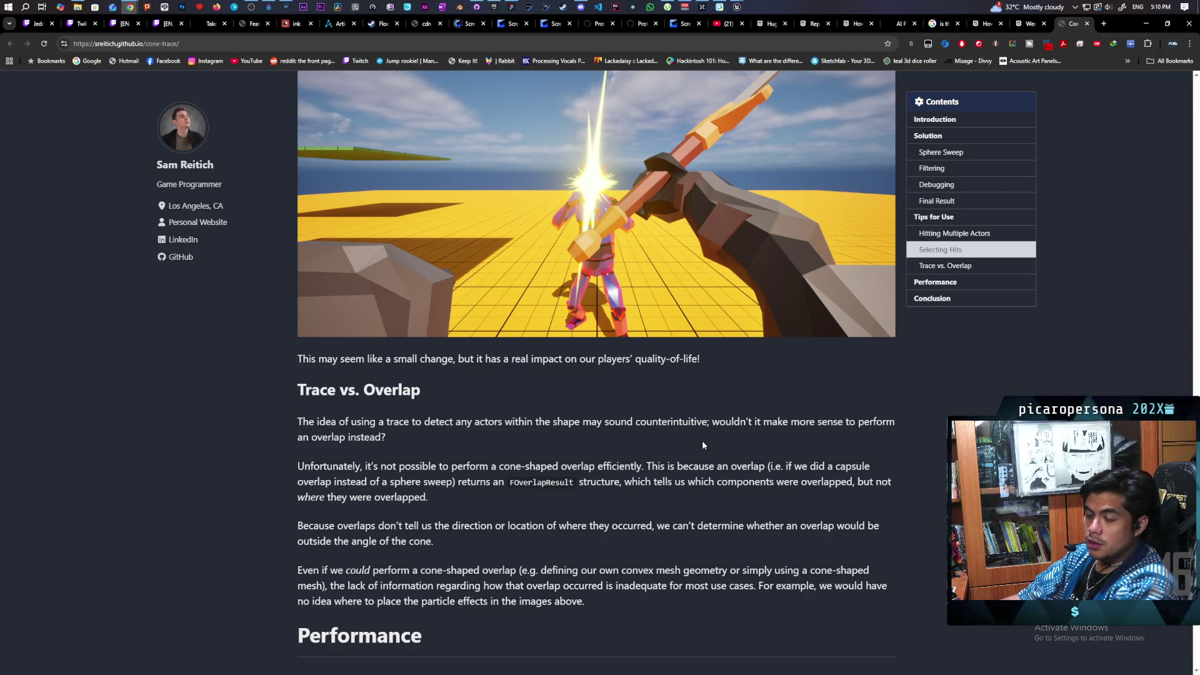
pyautogui.scroll(1, 704, 441)
pyautogui.scroll(2, 703, 437)
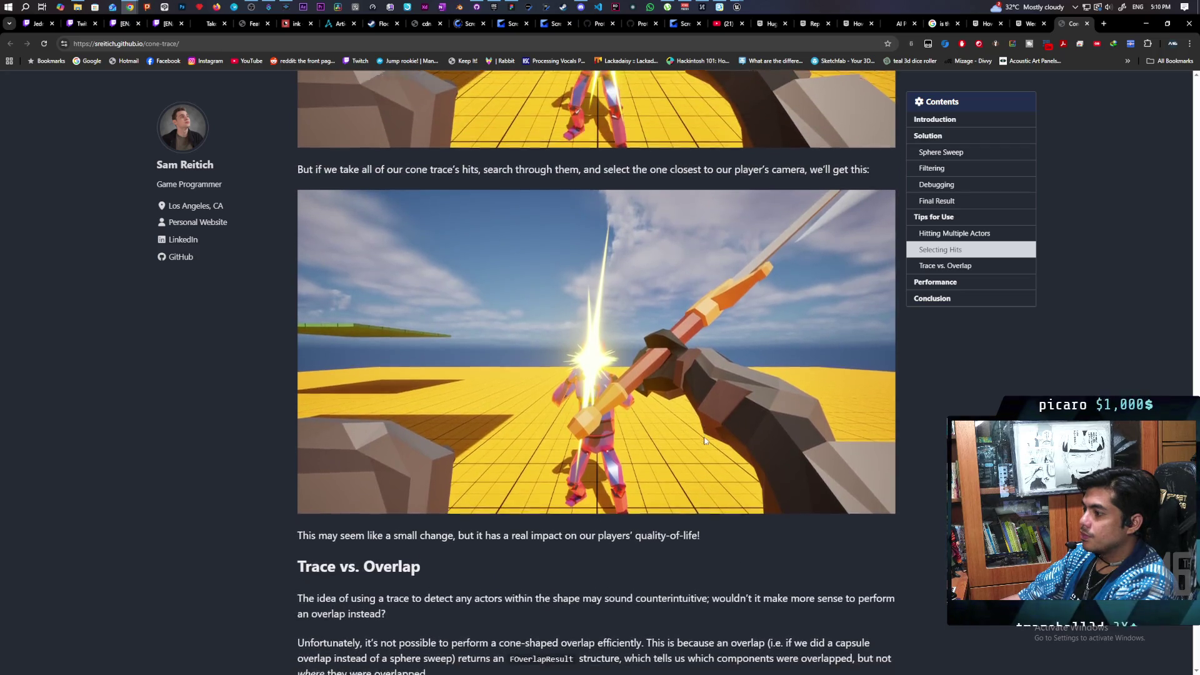
pyautogui.scroll(-3, 704, 436)
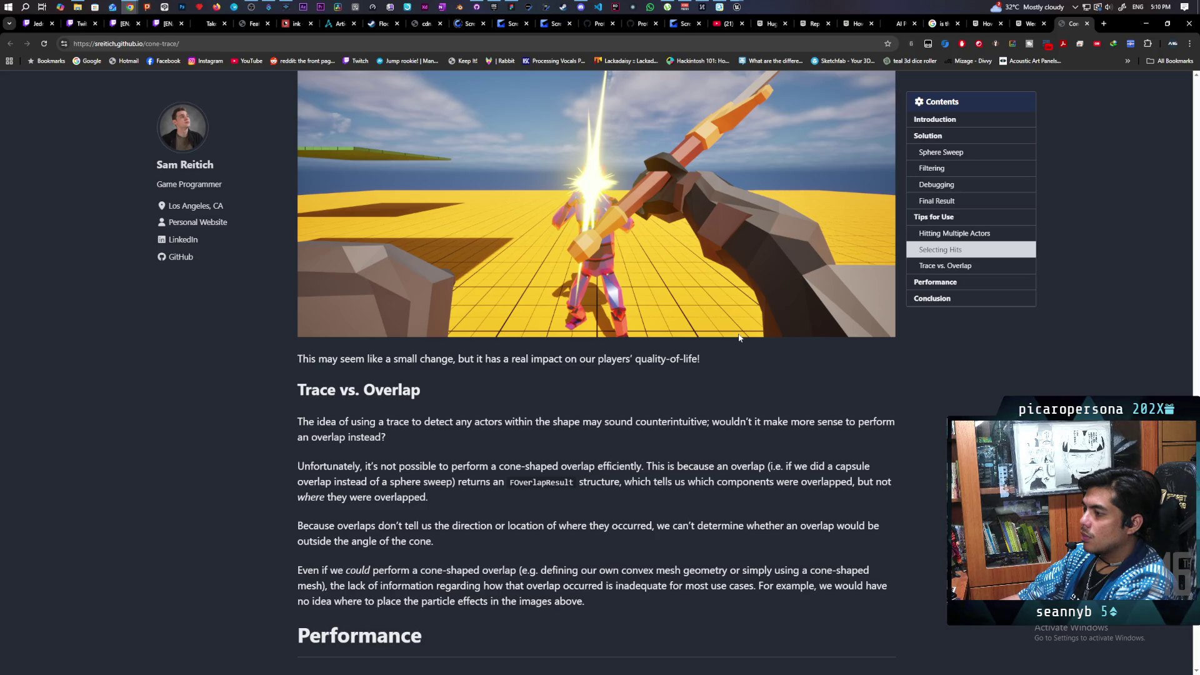
pyautogui.scroll(-5, 736, 336)
pyautogui.scroll(5, 736, 336)
pyautogui.scroll(2, 736, 341)
pyautogui.scroll(-3, 736, 341)
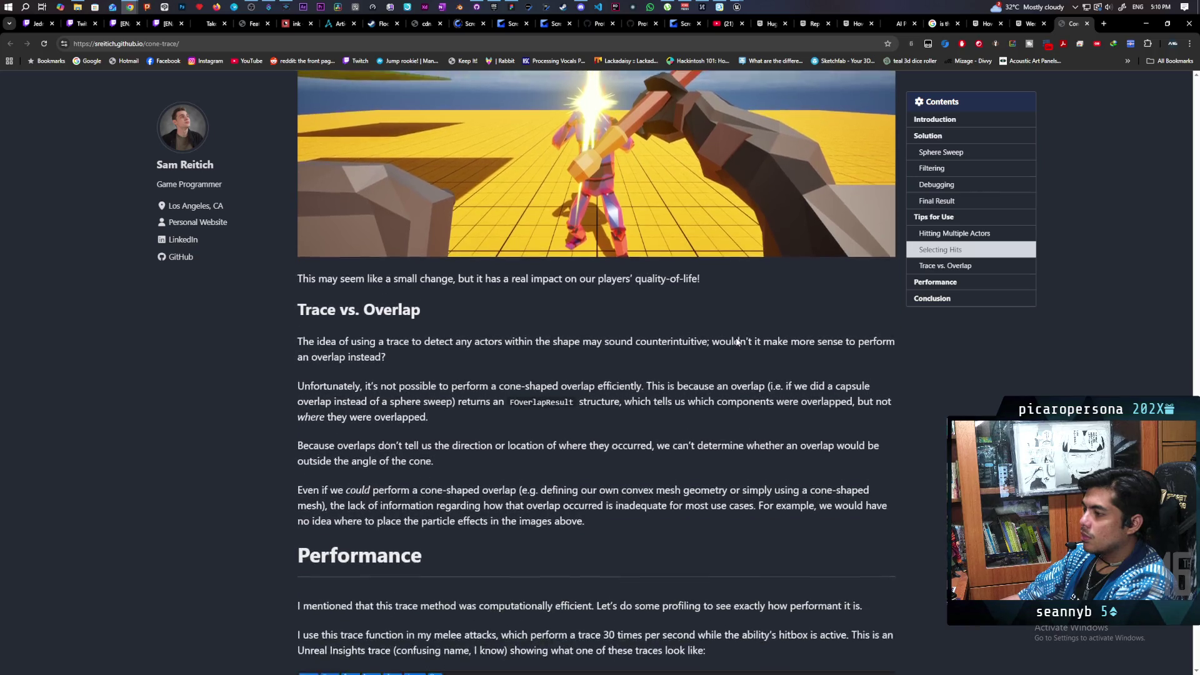
pyautogui.scroll(-2, 736, 339)
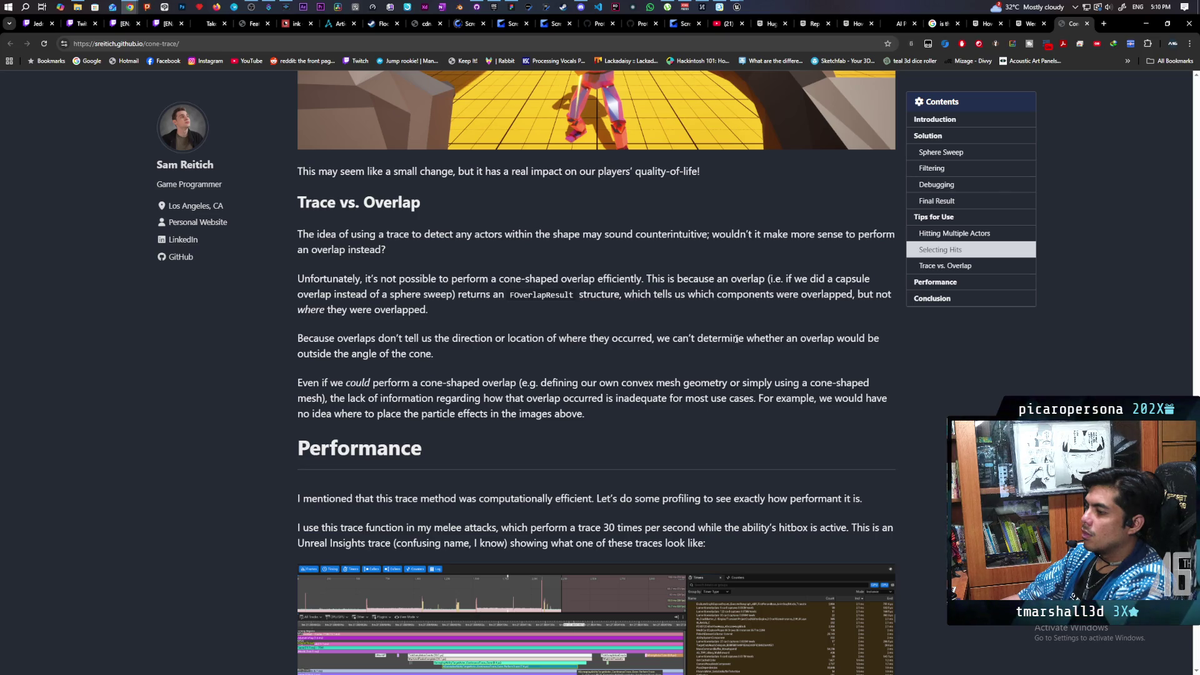
pyautogui.scroll(-2, 737, 338)
pyautogui.scroll(-4, 735, 341)
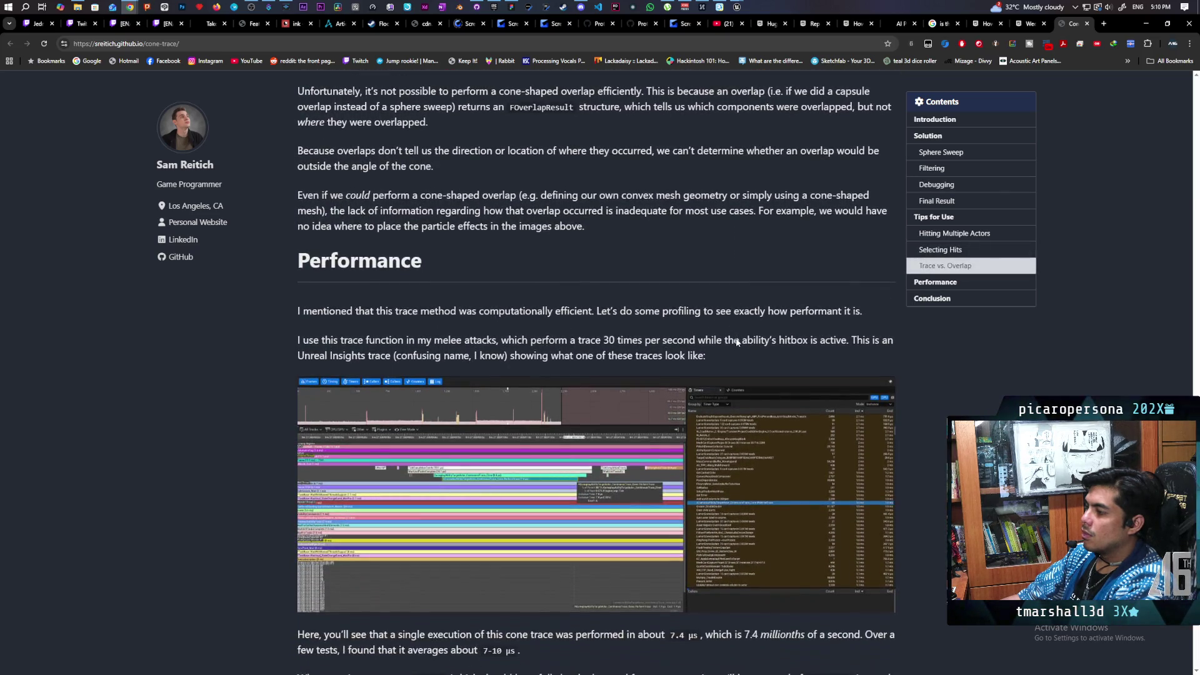
pyautogui.scroll(-10, 737, 340)
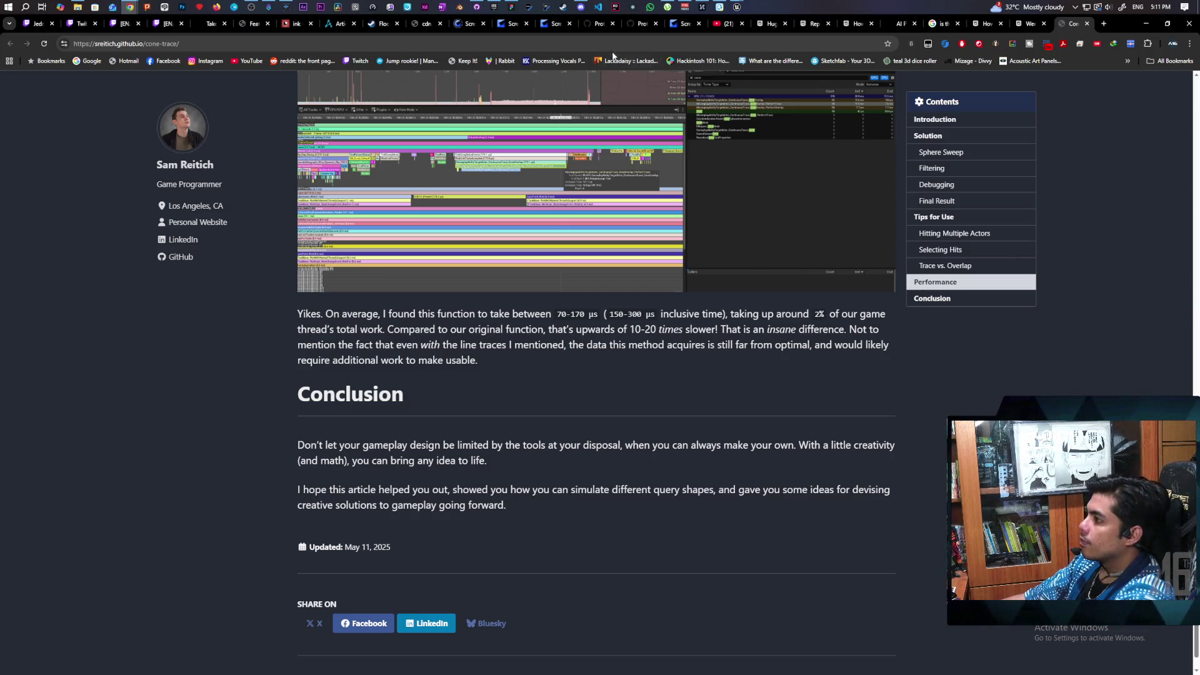
# Search Google for 'detecting actors in screenshot ue5' from the address bar.
pyautogui.hotkey('ctrl', 'l')
pyautogui.write('detecting ac')
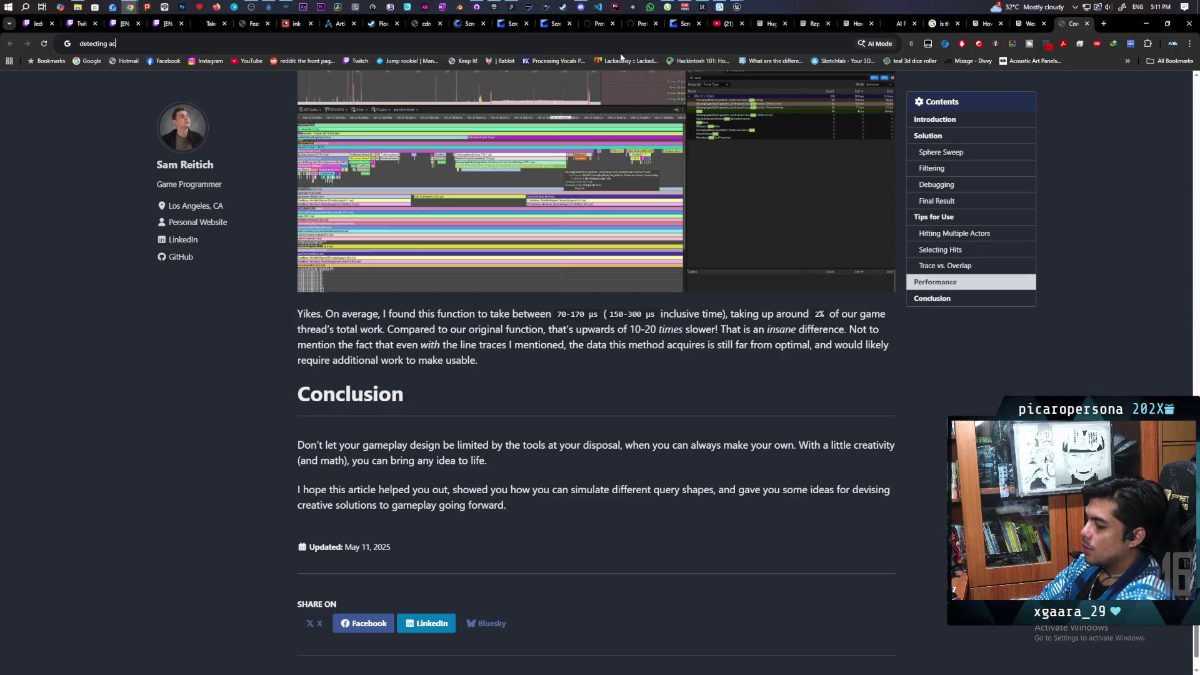
pyautogui.write(' tors')
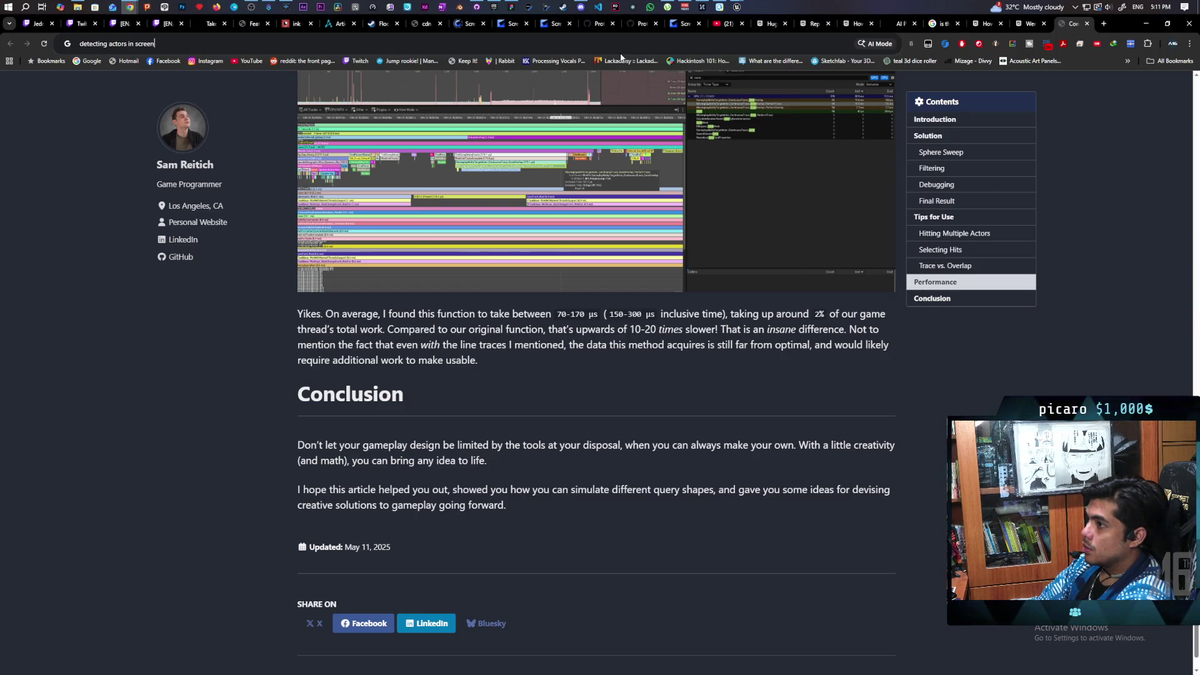
pyautogui.press('Return')
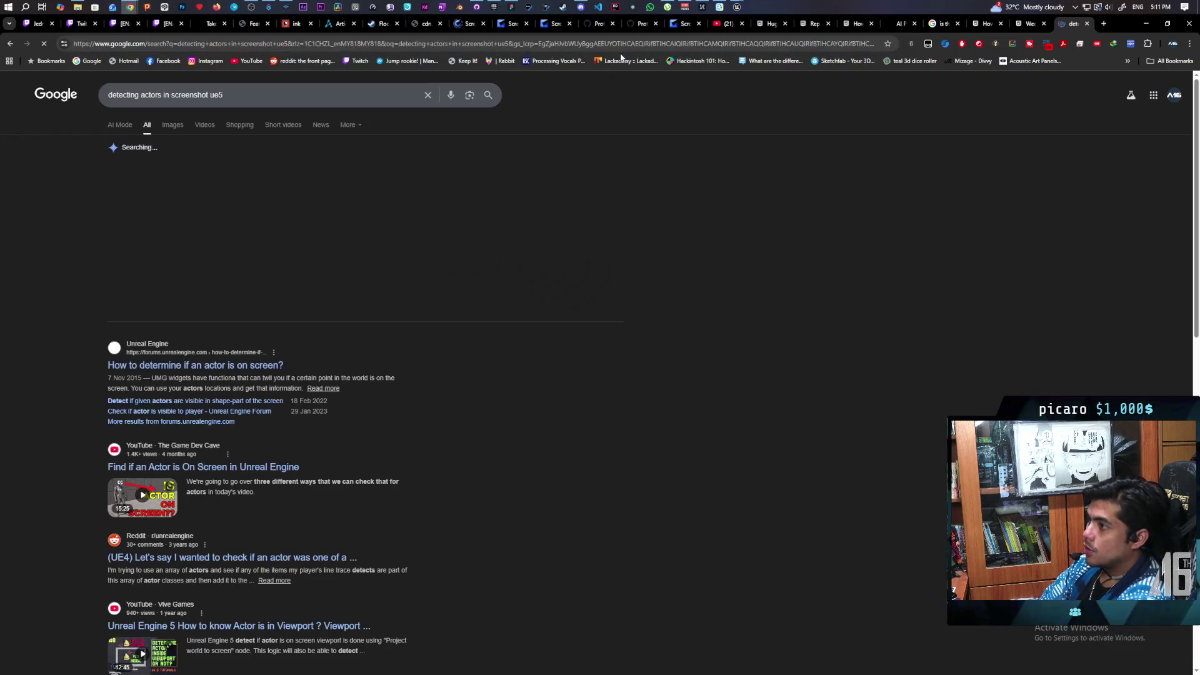